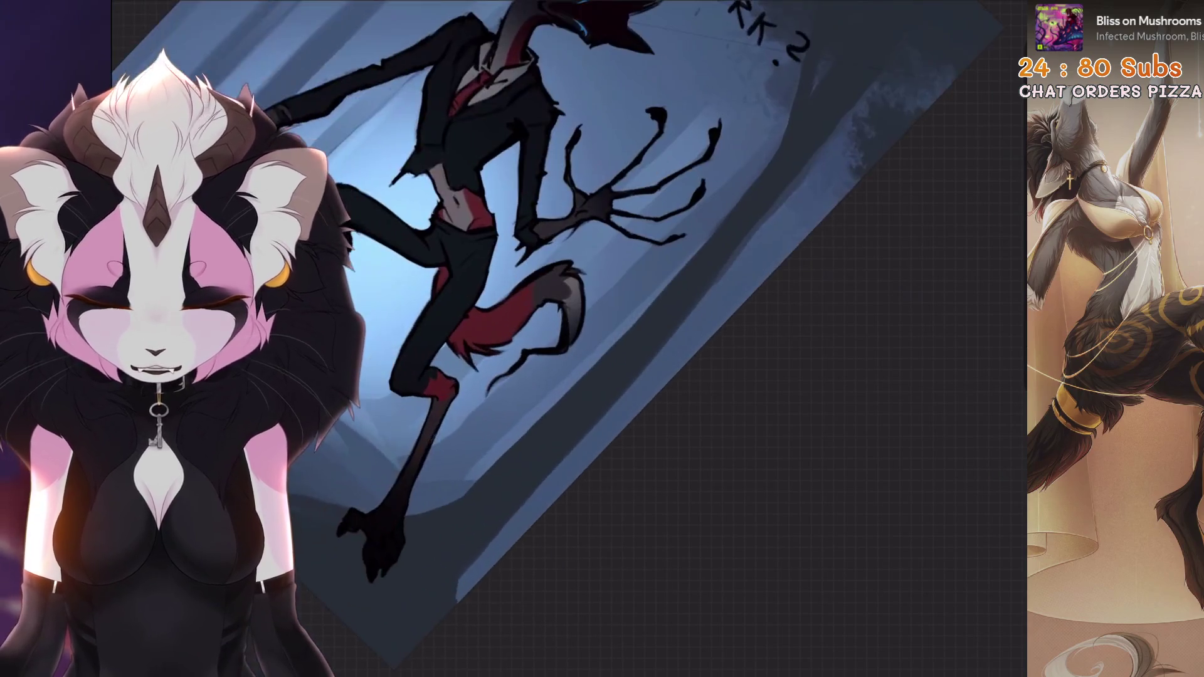
Undo the last paint stroke near the creature's lower clawed hand.
{"action": "key", "text": "ctrl+z"}
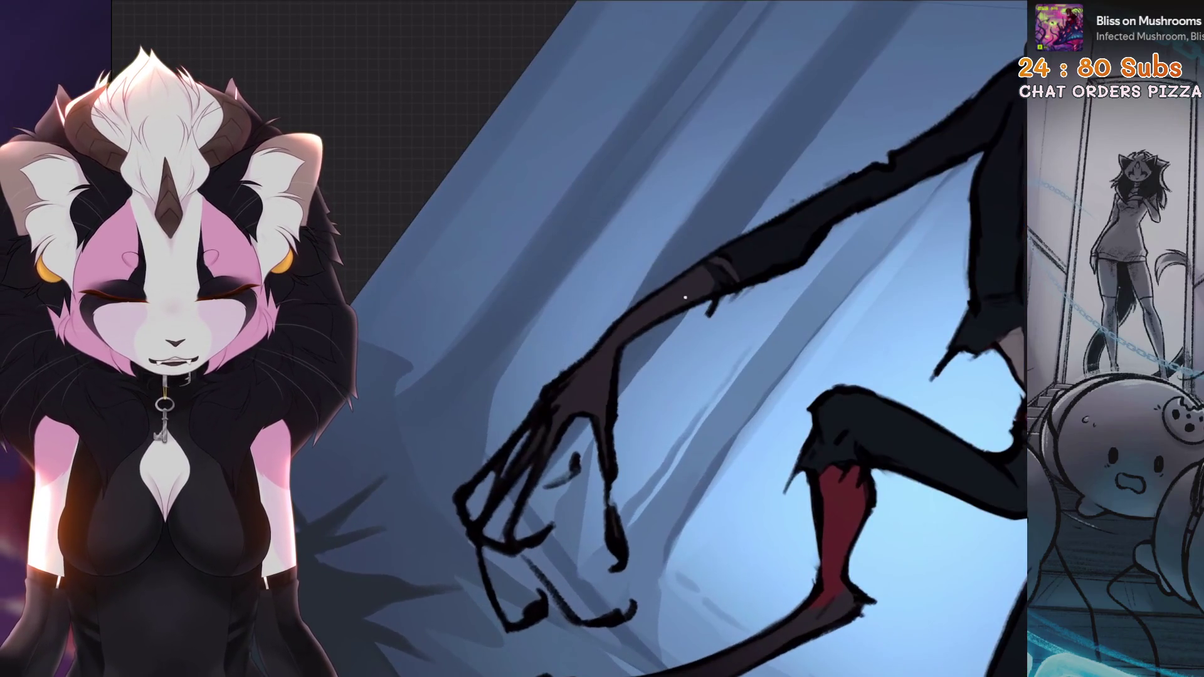
Paint a short dark mark on the creature's clawed hand.
{"action": "left_click_drag", "start_coordinate": [556, 489], "coordinate": [539, 499]}
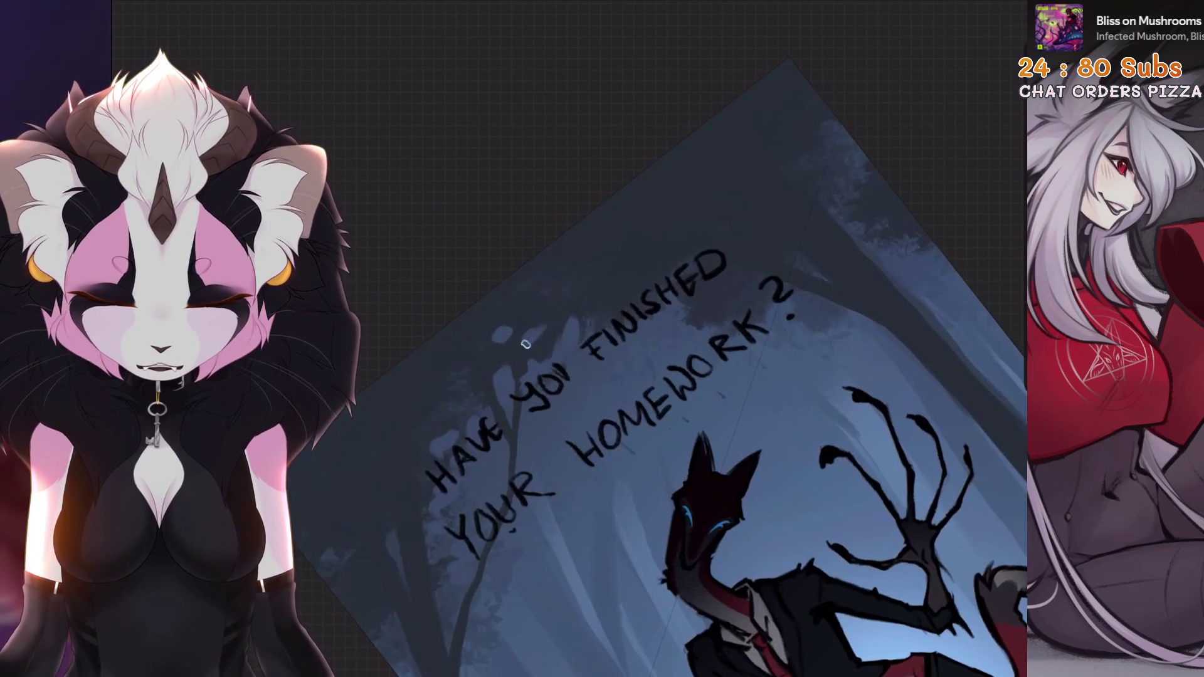
Undo the recent paint strokes while rotating the canvas nearly upright and zooming out.
{"action": "key", "text": "ctrl+z"}
{"action": "key", "text": "ctrl+shift+z"}
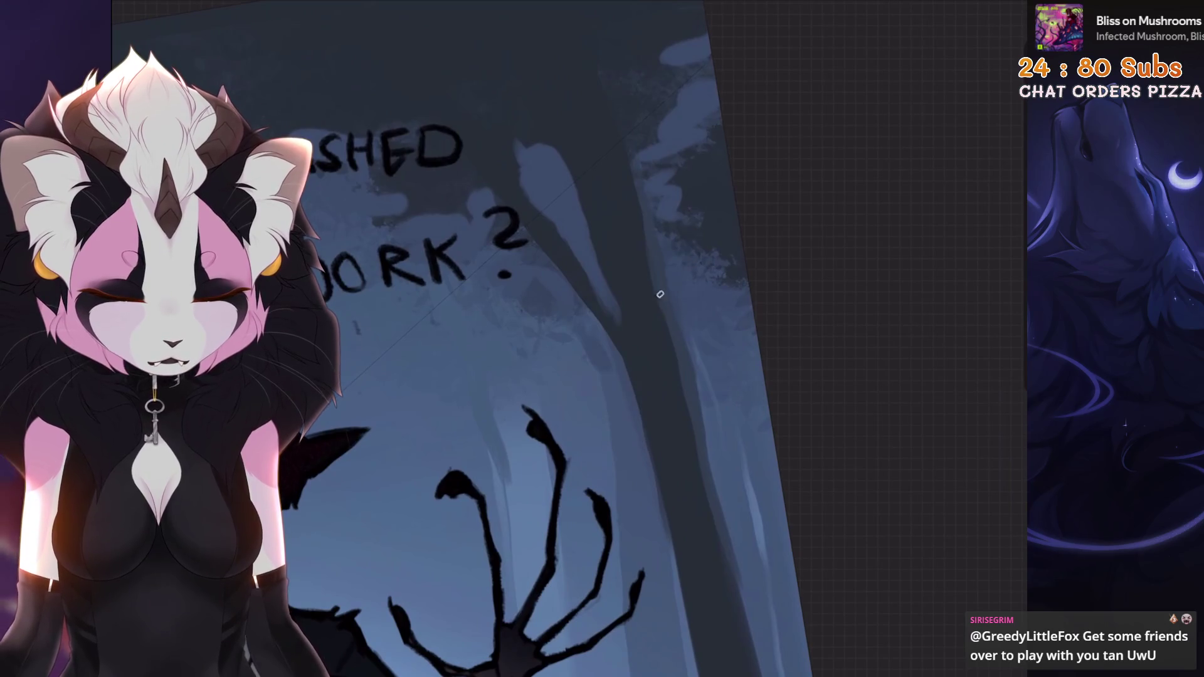
{"action": "key", "text": "ctrl+z"}
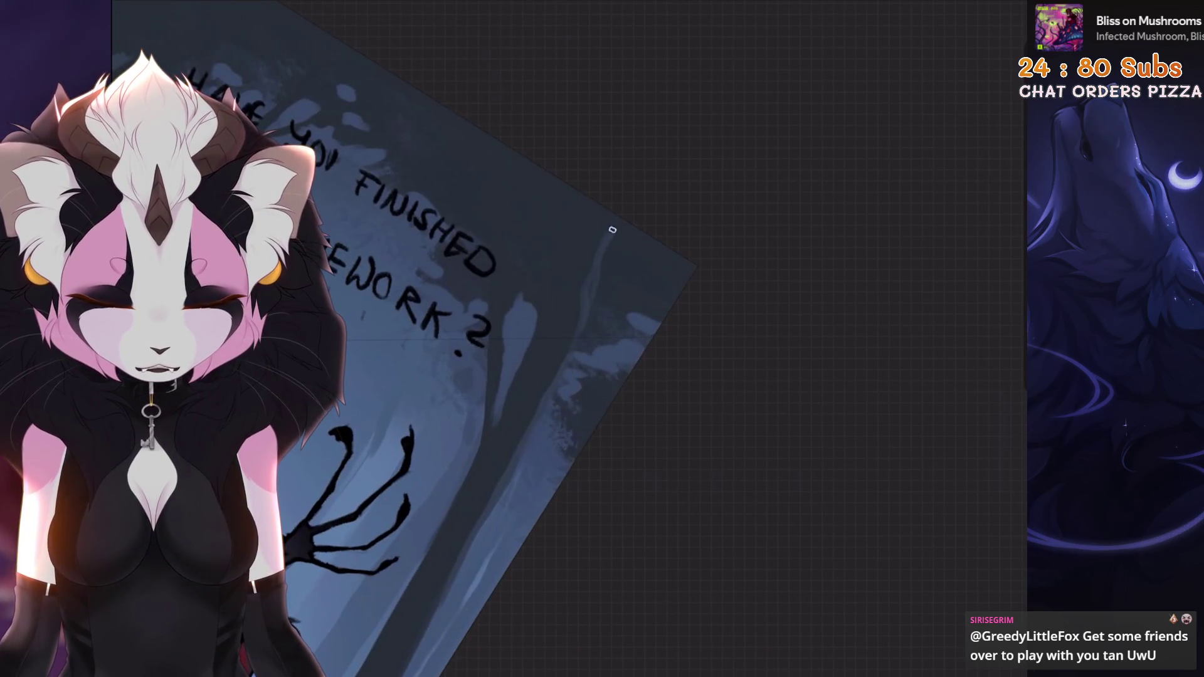
{"action": "scroll", "coordinate": [585, 338], "scroll_direction": "up", "scroll_amount": 1}
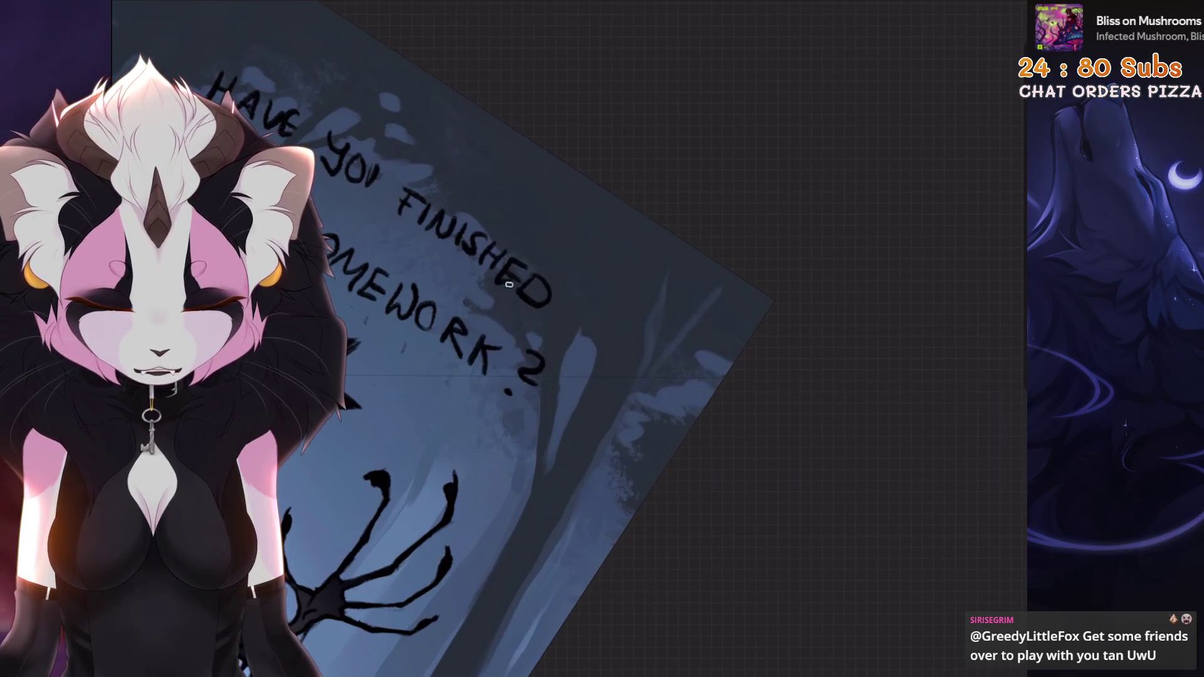
{"action": "left_click_drag", "start_coordinate": [509, 285], "coordinate": [477, 351]}
{"action": "key", "text": "ctrl+z"}
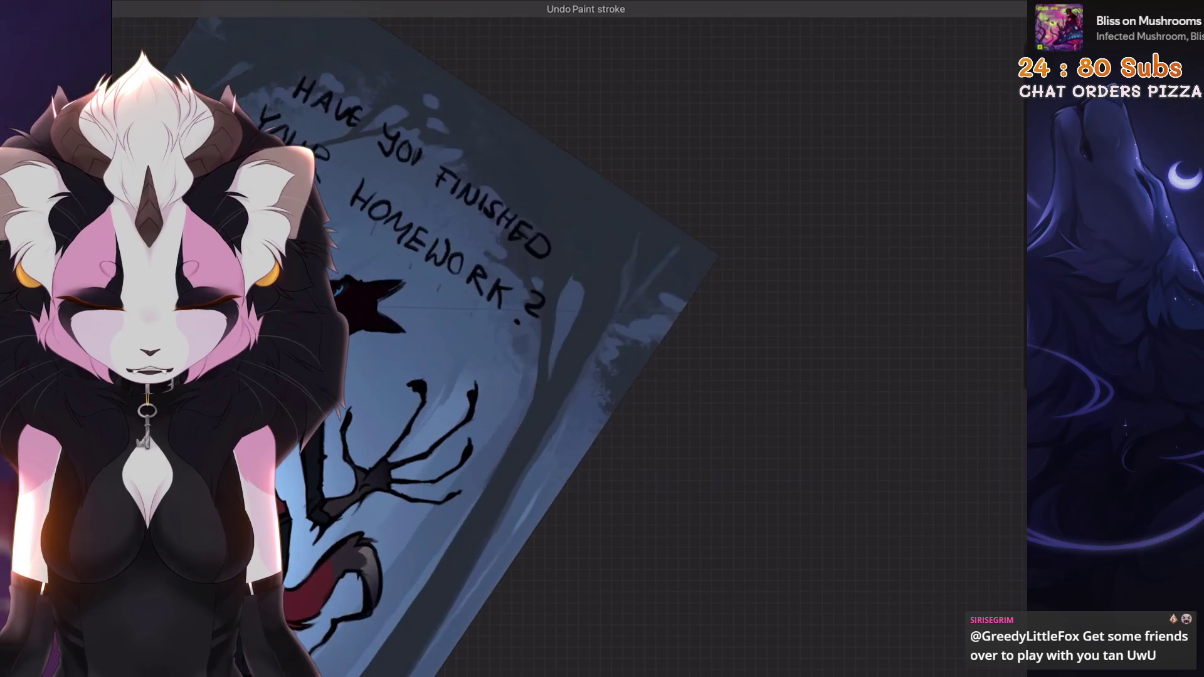
{"action": "mouse_move", "coordinate": [458, 371]}
{"action": "left_mouse_down"}
{"action": "mouse_move", "coordinate": [615, 351]}
{"action": "mouse_move", "coordinate": [534, 351]}
{"action": "left_mouse_up"}
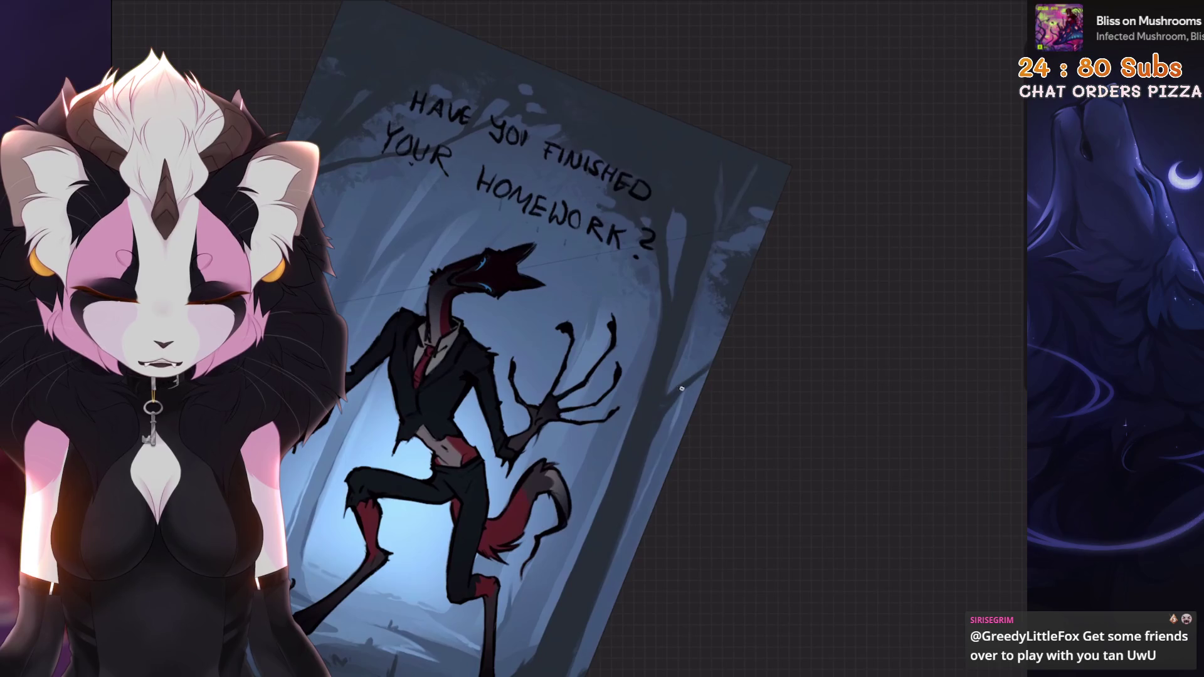
{"action": "mouse_move", "coordinate": [533, 351]}
{"action": "left_mouse_down"}
{"action": "mouse_move", "coordinate": [521, 370]}
{"action": "mouse_move", "coordinate": [476, 263]}
{"action": "mouse_move", "coordinate": [420, 182]}
{"action": "mouse_move", "coordinate": [439, 283]}
{"action": "mouse_move", "coordinate": [402, 188]}
{"action": "left_mouse_up"}
{"action": "key", "text": "ctrl+z"}
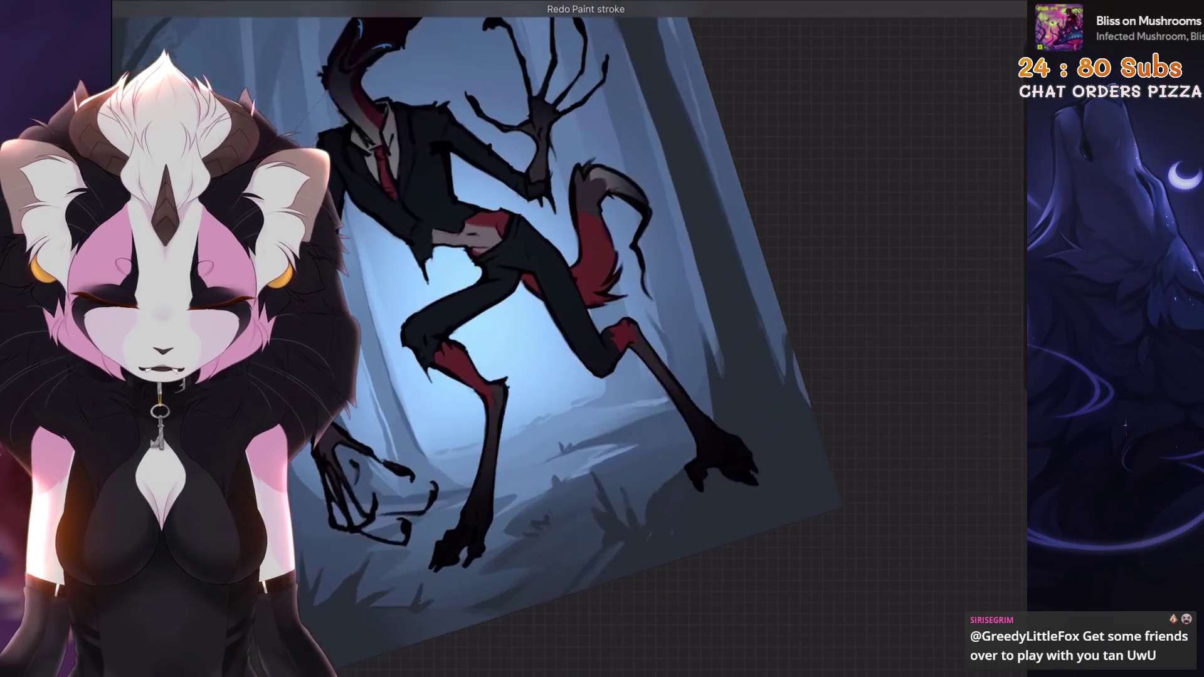
Nudge the paint colour shade and trace a freehand selection along the right forest edge.
{"action": "left_click_drag", "start_coordinate": [831, 240], "coordinate": [853, 237]}
{"action": "left_click_drag", "start_coordinate": [502, 314], "coordinate": [440, 250]}
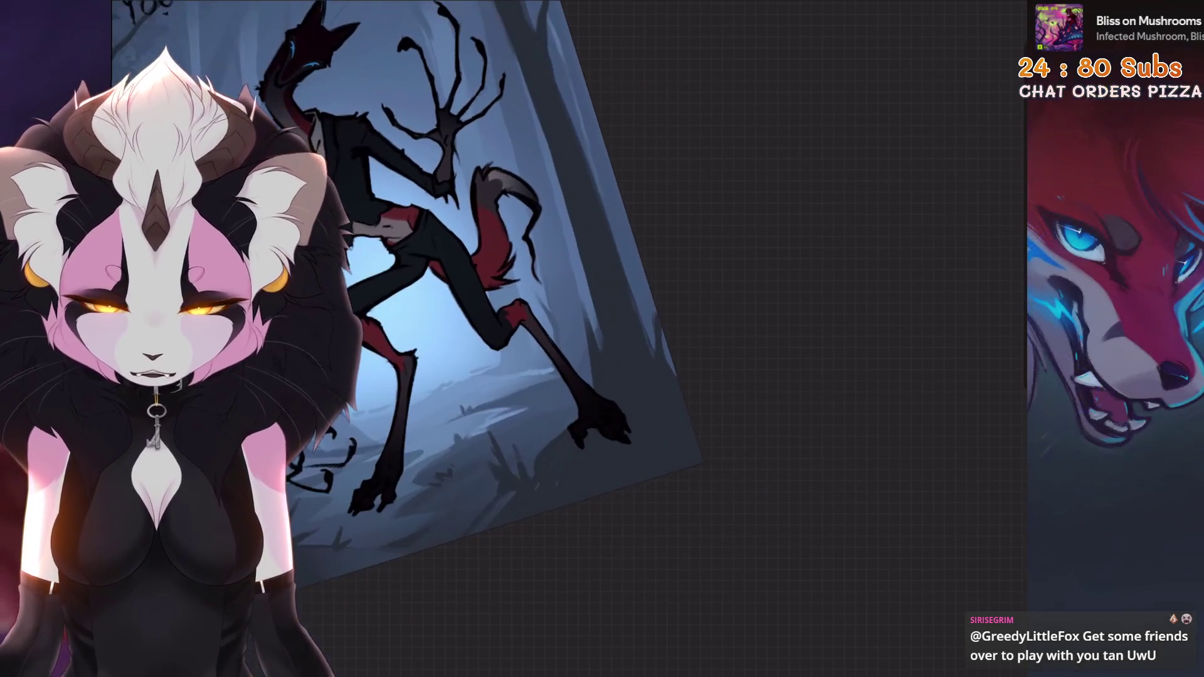
{"action": "key", "text": "s"}
{"action": "mouse_move", "coordinate": [643, 344]}
{"action": "left_mouse_down"}
{"action": "mouse_move", "coordinate": [710, 448]}
{"action": "mouse_move", "coordinate": [546, 521]}
{"action": "left_mouse_up"}
Choose the Mittlerer Pinsel brush from the Airbrushing set.
{"action": "scroll", "coordinate": [755, 351], "scroll_direction": "down", "scroll_amount": 3}
{"action": "left_click", "coordinate": [754, 494]}
{"action": "left_click", "coordinate": [907, 80]}
{"action": "left_click", "coordinate": [574, 511]}
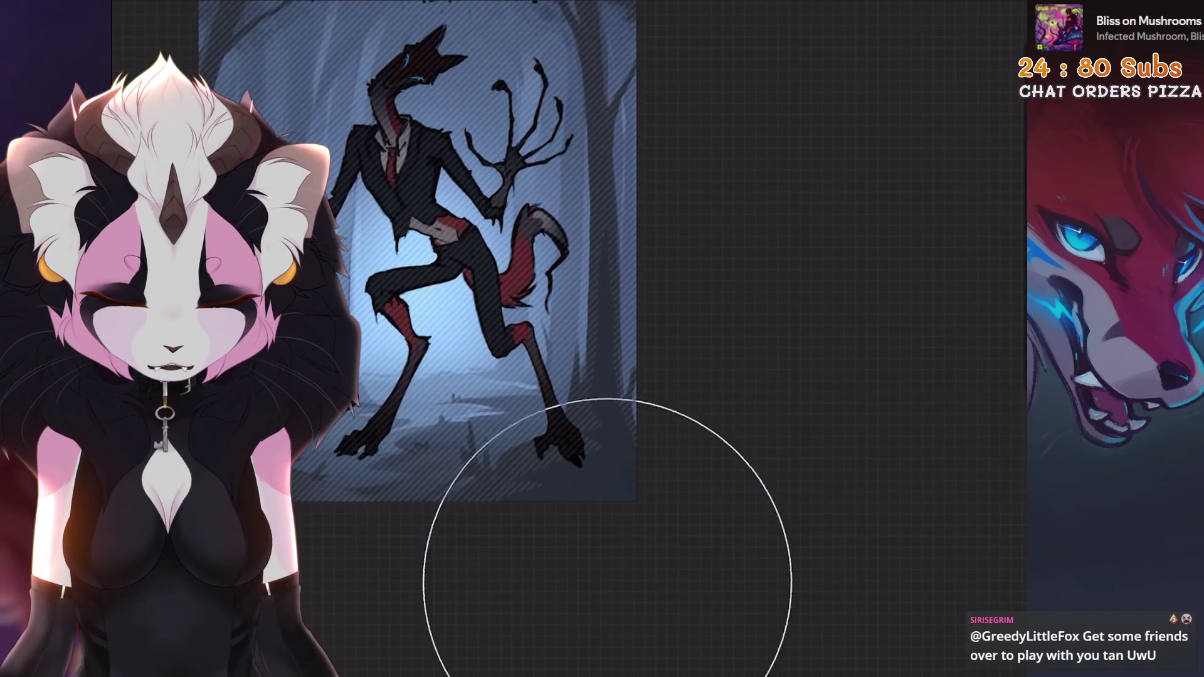
Pick a slightly duller dark blue for shading the forest floor.
{"action": "key", "text": "s"}
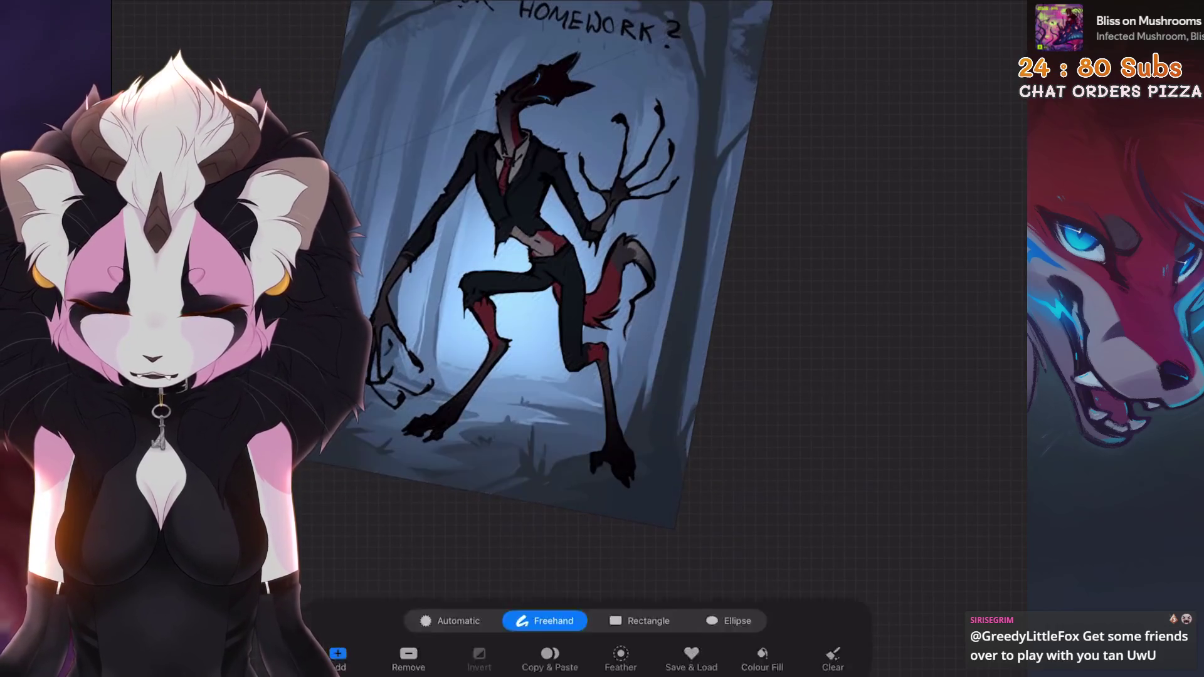
{"action": "scroll", "coordinate": [564, 250], "scroll_direction": "up", "scroll_amount": 5}
{"action": "key", "text": "ctrl+z"}
{"action": "scroll", "coordinate": [476, 251], "scroll_direction": "down", "scroll_amount": 5}
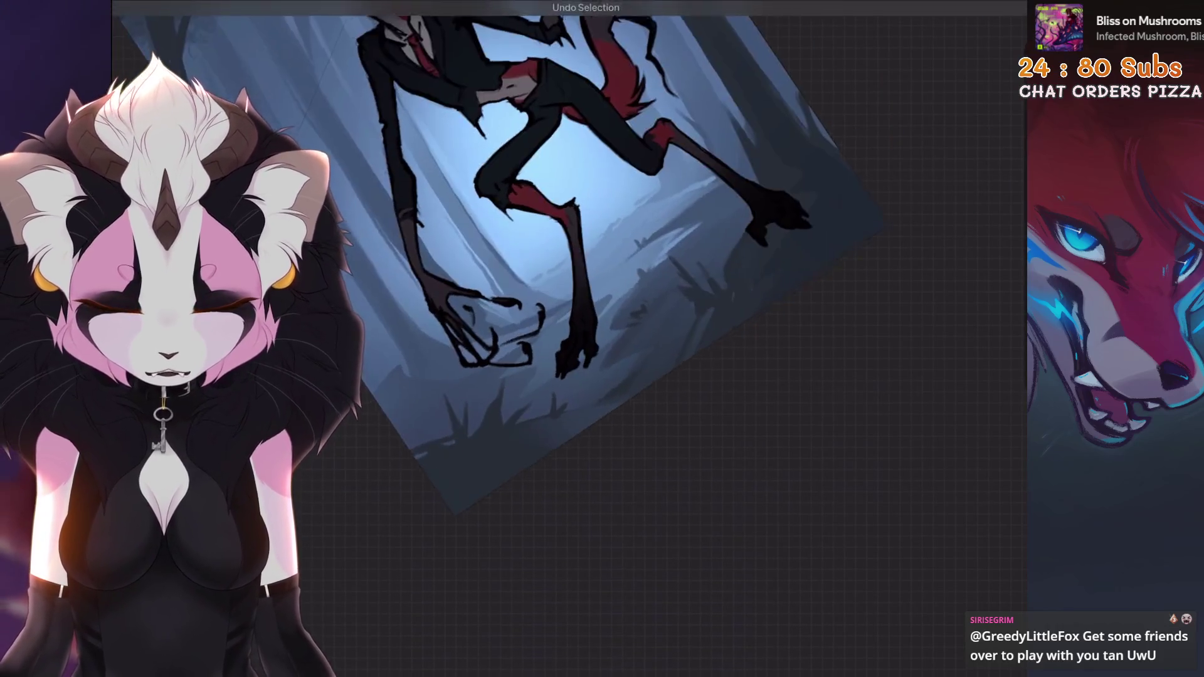
{"action": "key", "text": "c"}
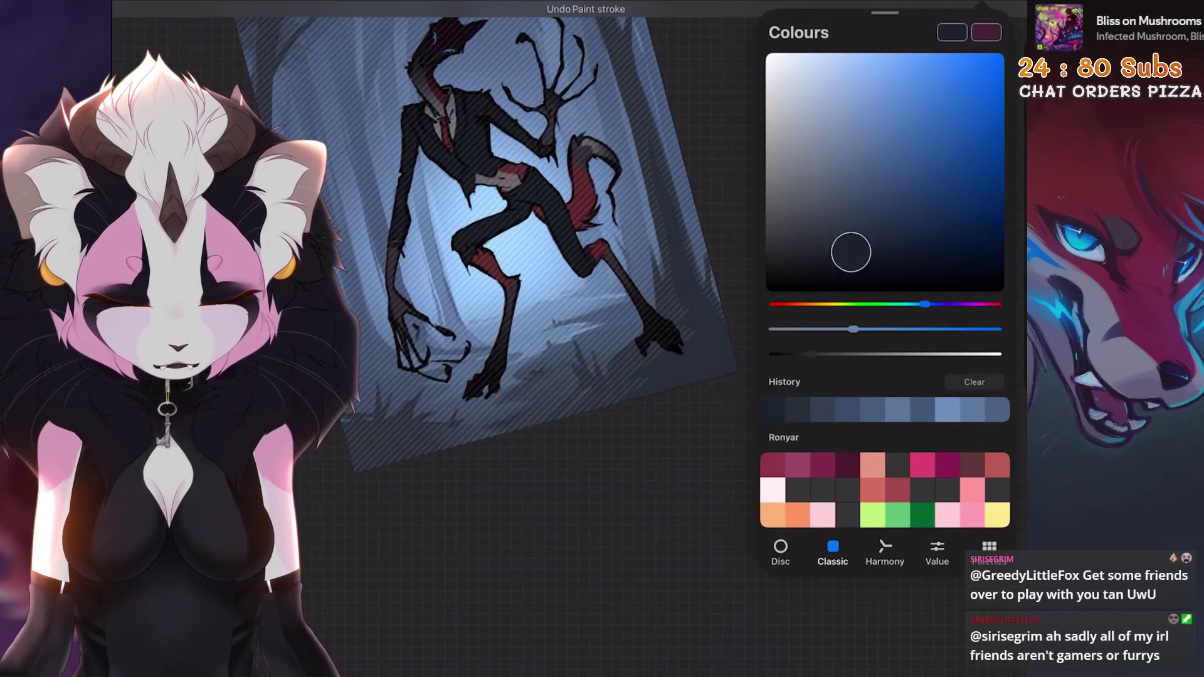
{"action": "left_click", "coordinate": [834, 257]}
Draw a new freehand selection in a large arc around the creature's feet.
{"action": "key", "text": "c"}
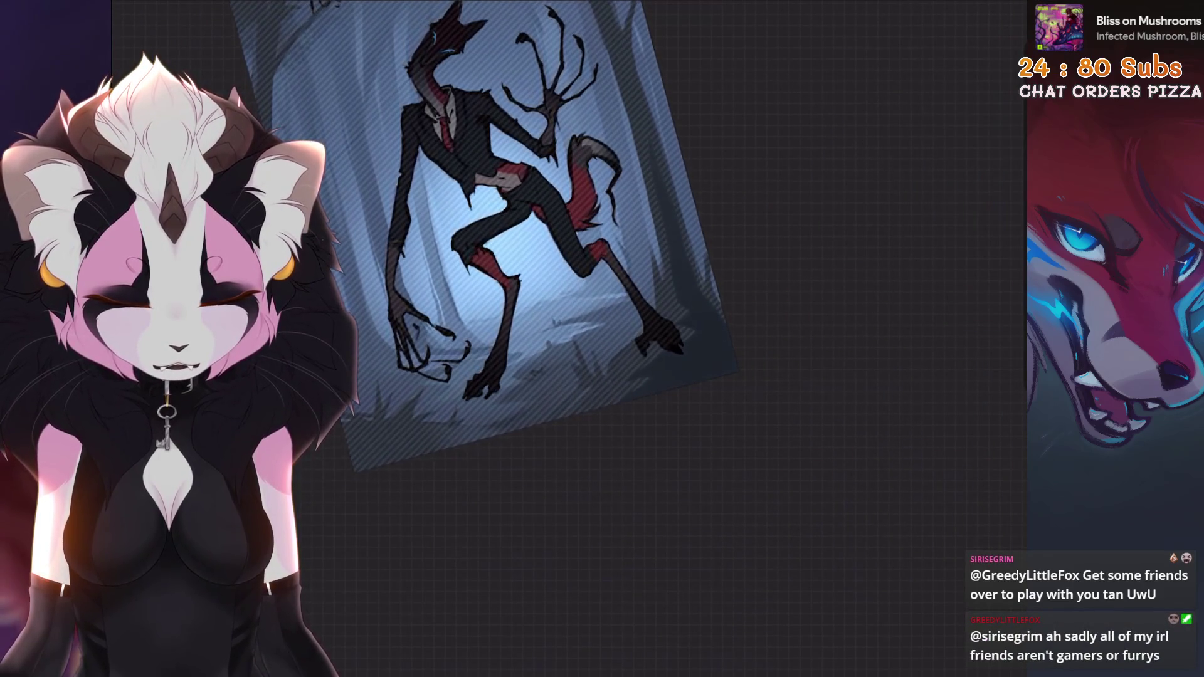
{"action": "key", "text": "s"}
{"action": "scroll", "coordinate": [477, 251], "scroll_direction": "up", "scroll_amount": 5}
{"action": "left_click_drag", "start_coordinate": [495, 460], "coordinate": [640, 395]}
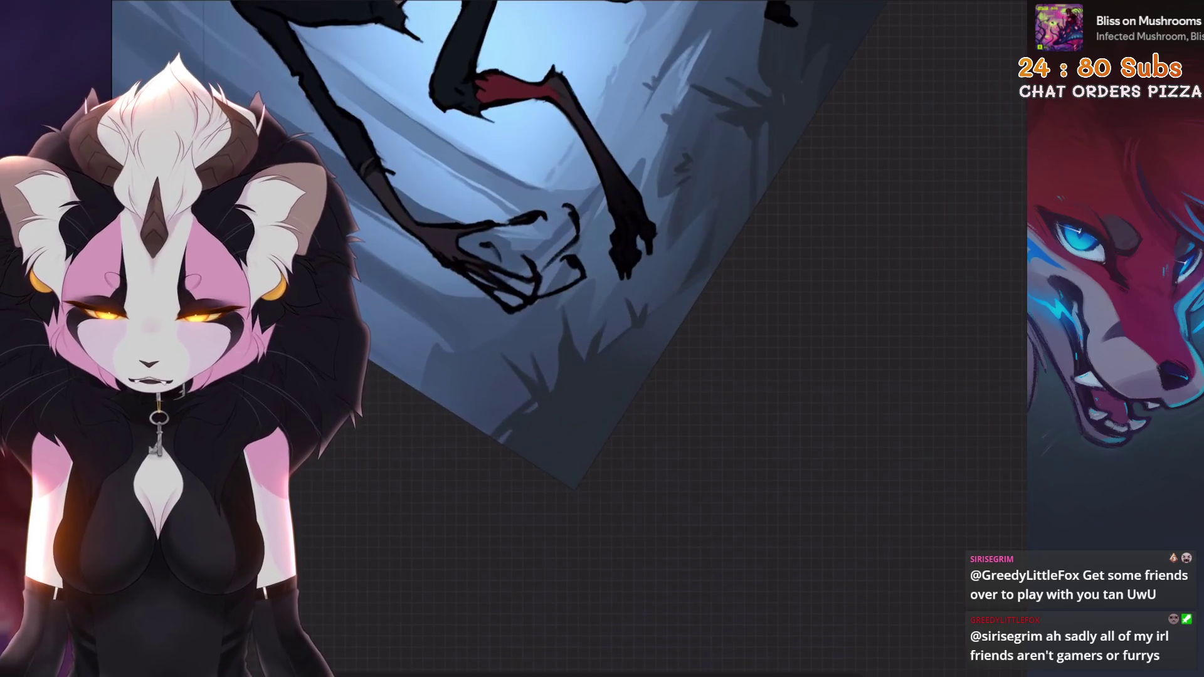
{"action": "left_click_drag", "start_coordinate": [558, 563], "coordinate": [477, 216]}
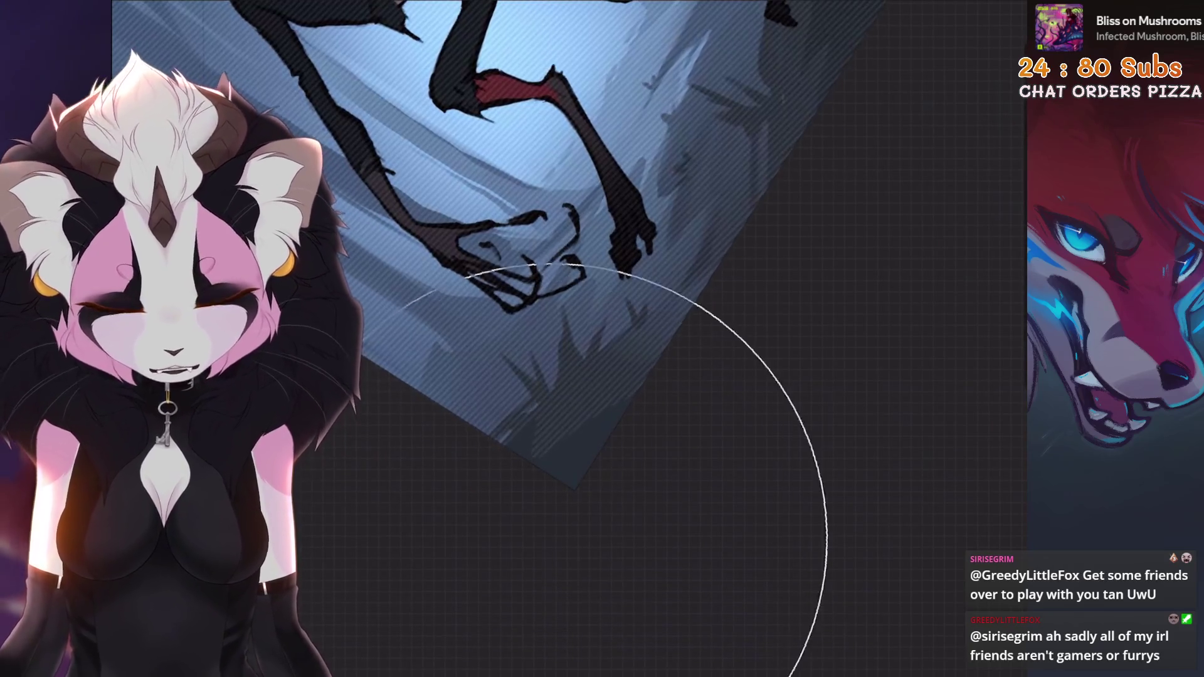
{"action": "scroll", "coordinate": [603, 313], "scroll_direction": "down", "scroll_amount": 5}
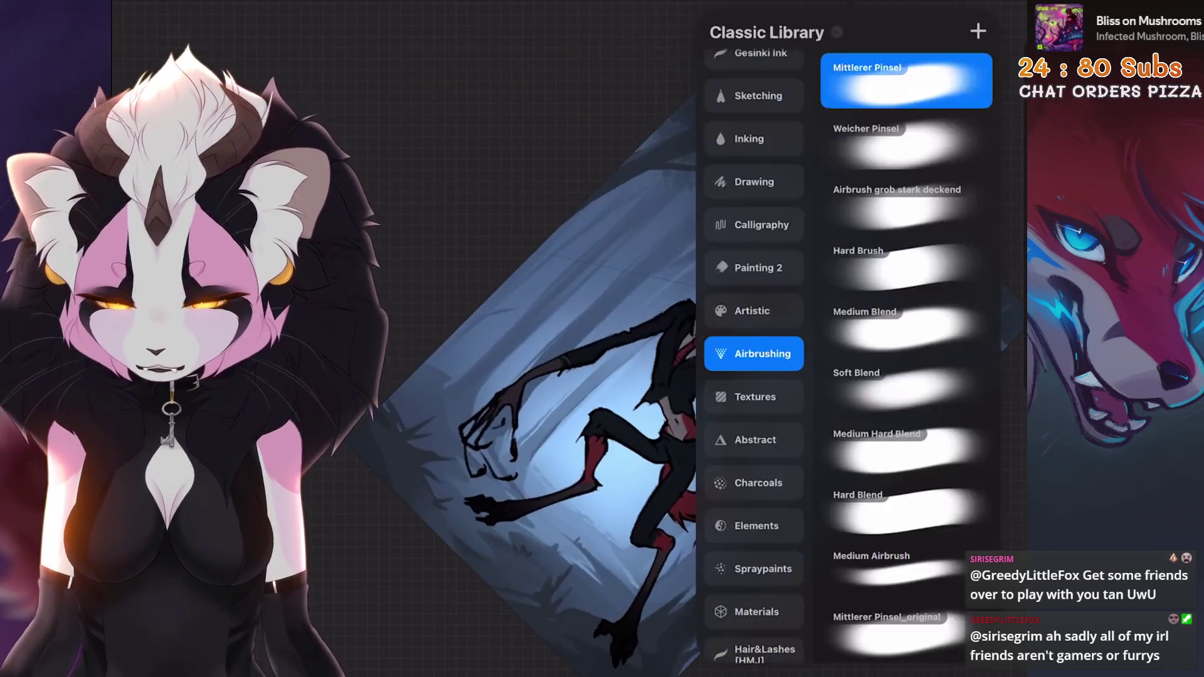
{"action": "key", "text": "ctrl+z"}
Switch to a Sketching pencil brush and remove the stray stroke at the canvas edge.
{"action": "left_click", "coordinate": [982, 12]}
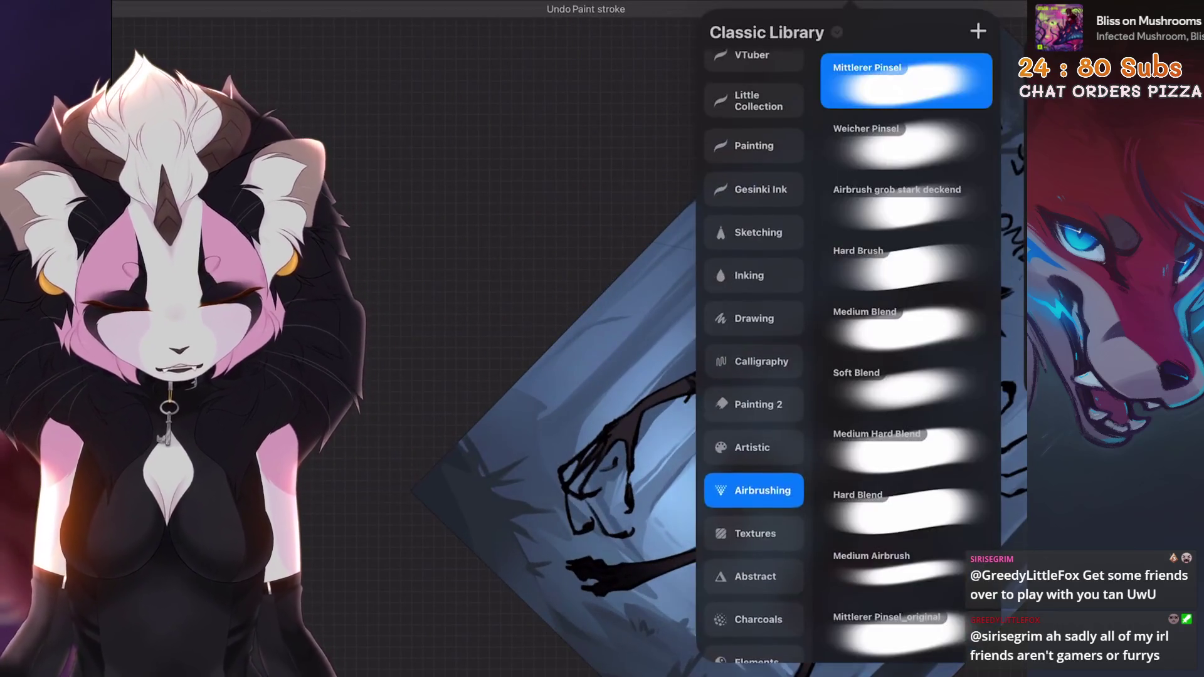
{"action": "left_click", "coordinate": [748, 151]}
{"action": "left_click", "coordinate": [865, 264]}
{"action": "left_click", "coordinate": [483, 430]}
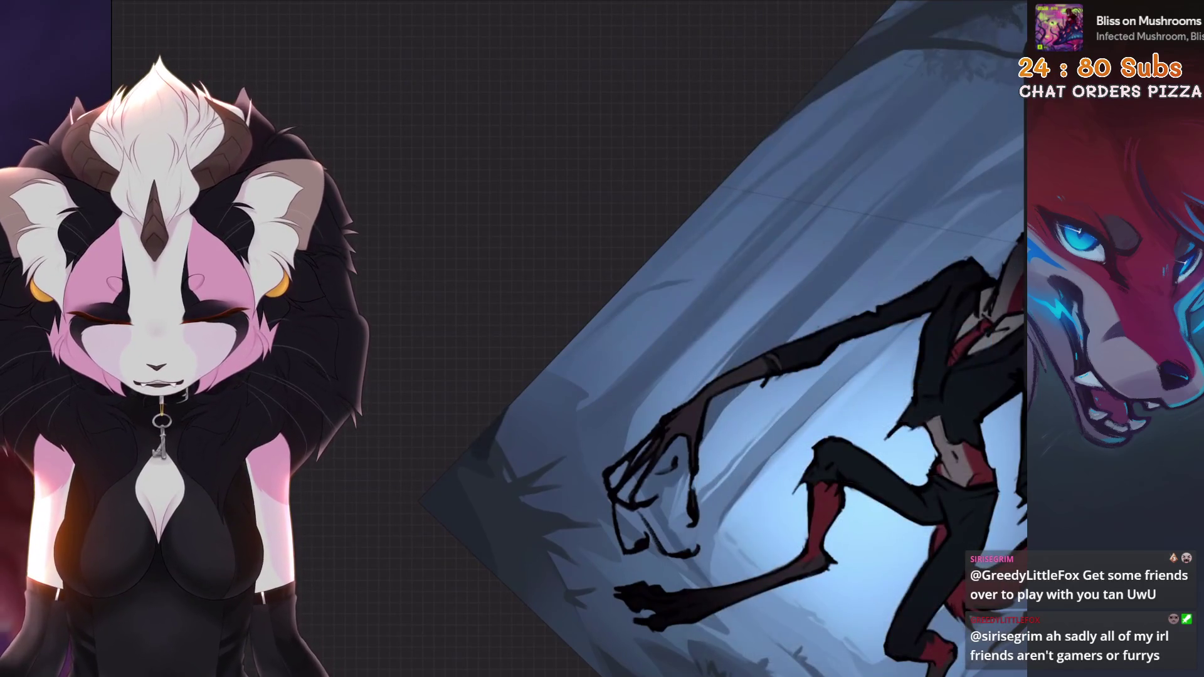
{"action": "scroll", "coordinate": [550, 368], "scroll_direction": "up", "scroll_amount": 2}
{"action": "key", "text": "ctrl+z"}
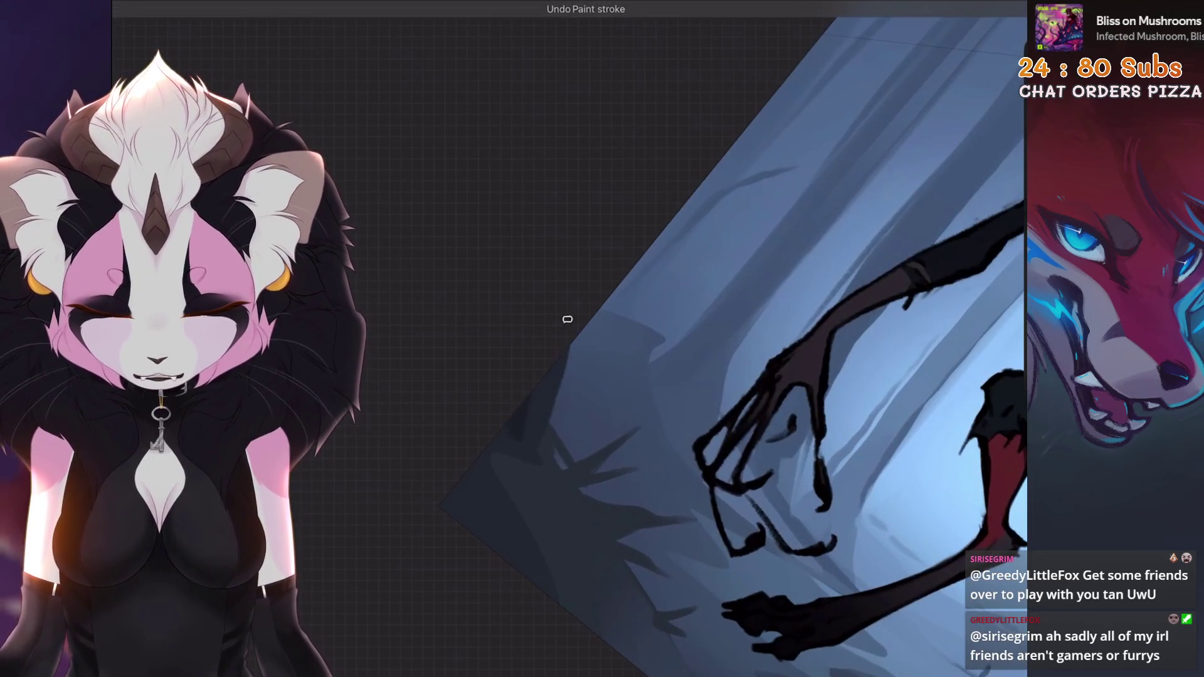
{"action": "scroll", "coordinate": [539, 471], "scroll_direction": "down", "scroll_amount": 5}
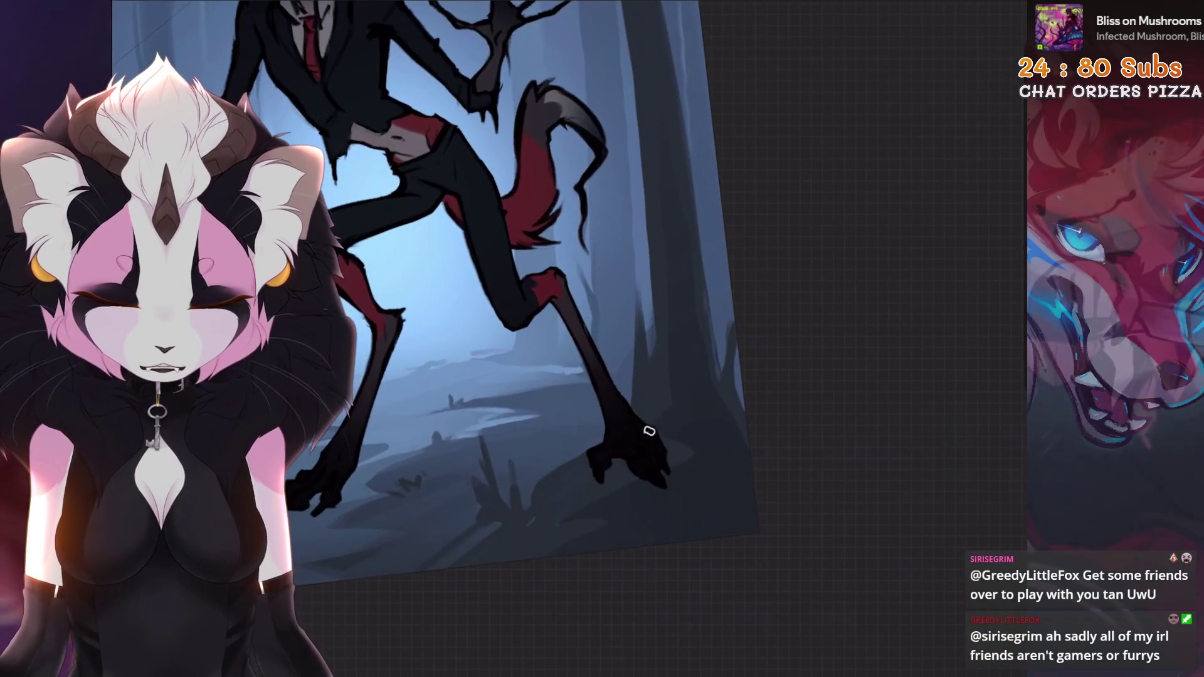
{"action": "scroll", "coordinate": [676, 372], "scroll_direction": "up", "scroll_amount": 2}
Reposition the view around the creature's clawed hands, feet and legs.
{"action": "left_click_drag", "start_coordinate": [587, 496], "coordinate": [634, 474]}
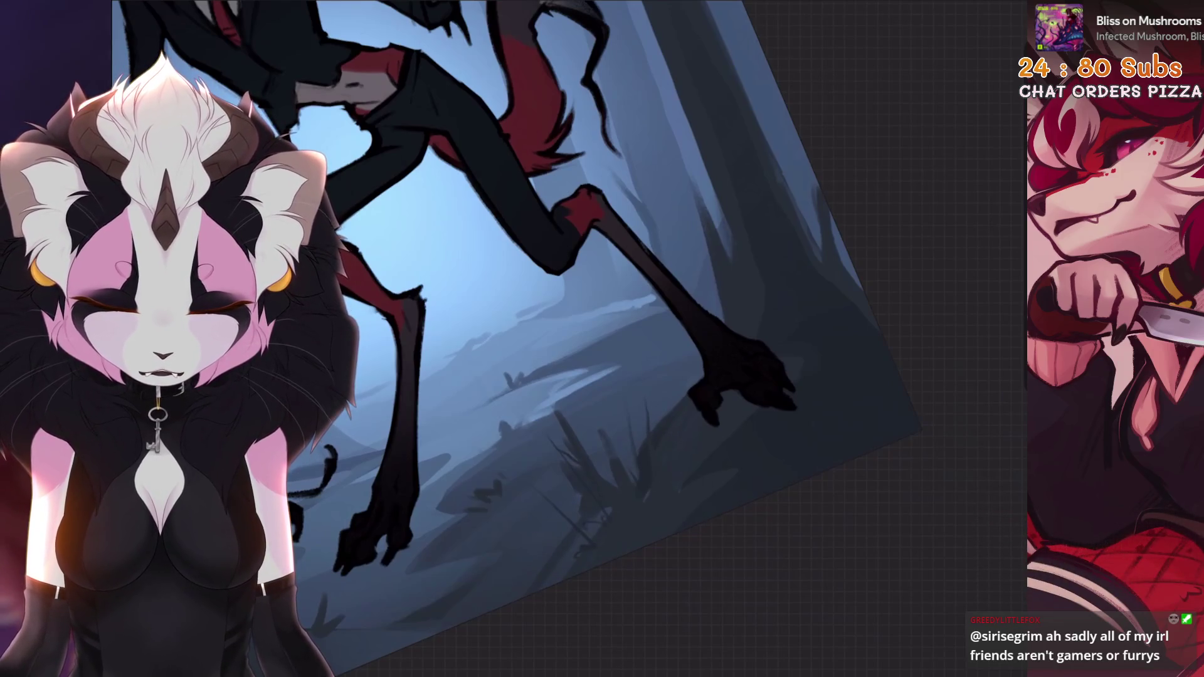
{"action": "mouse_move", "coordinate": [560, 575]}
{"action": "left_mouse_down"}
{"action": "mouse_move", "coordinate": [572, 399]}
{"action": "mouse_move", "coordinate": [535, 449]}
{"action": "left_mouse_up"}
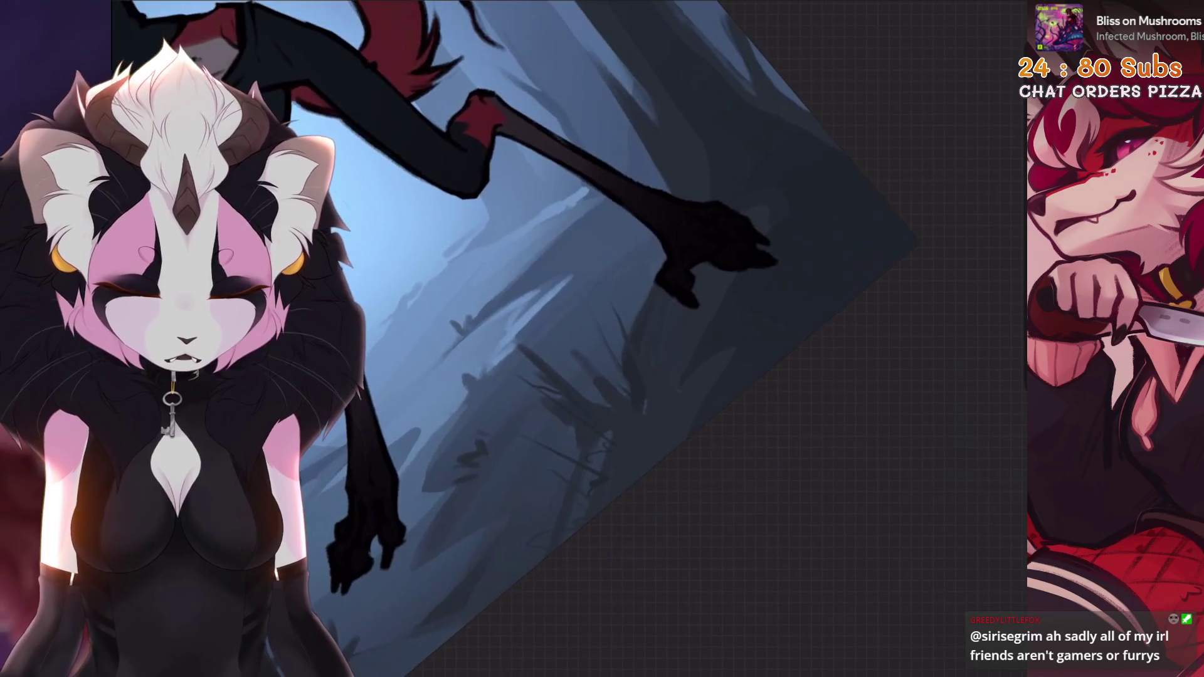
{"action": "left_click_drag", "start_coordinate": [828, 370], "coordinate": [763, 474]}
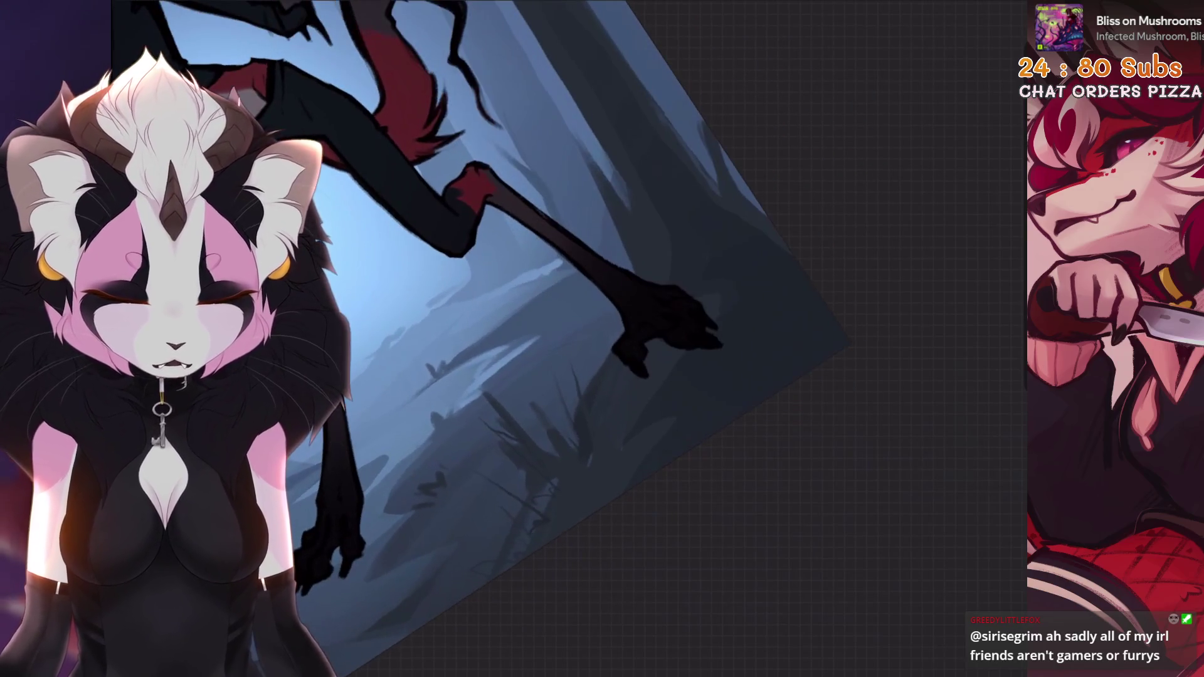
{"action": "left_click_drag", "start_coordinate": [599, 461], "coordinate": [637, 392]}
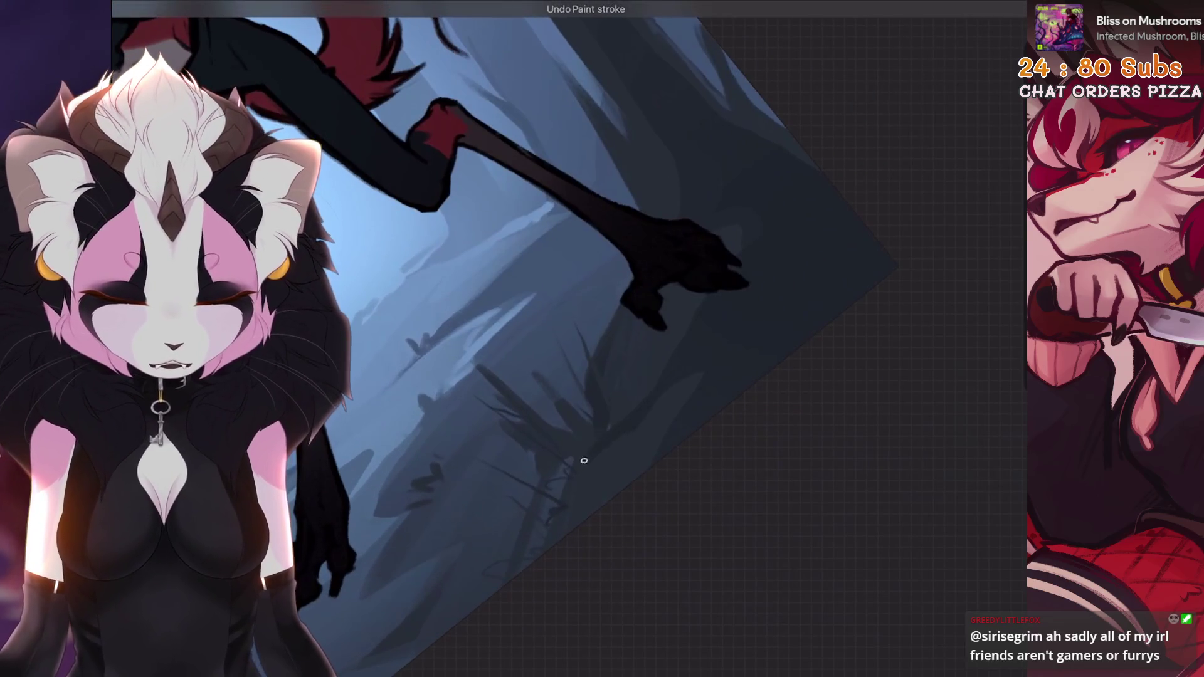
{"action": "left_click_drag", "start_coordinate": [564, 506], "coordinate": [551, 524]}
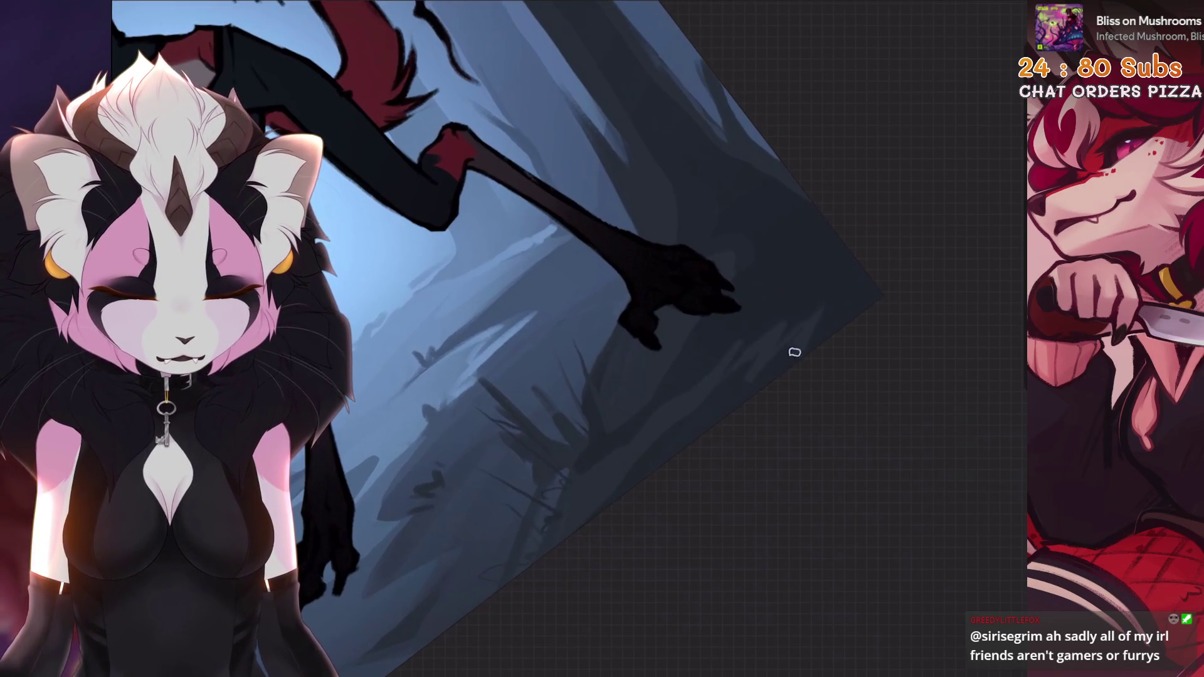
{"action": "left_click_drag", "start_coordinate": [795, 353], "coordinate": [745, 447]}
{"action": "left_click_drag", "start_coordinate": [747, 334], "coordinate": [915, 445]}
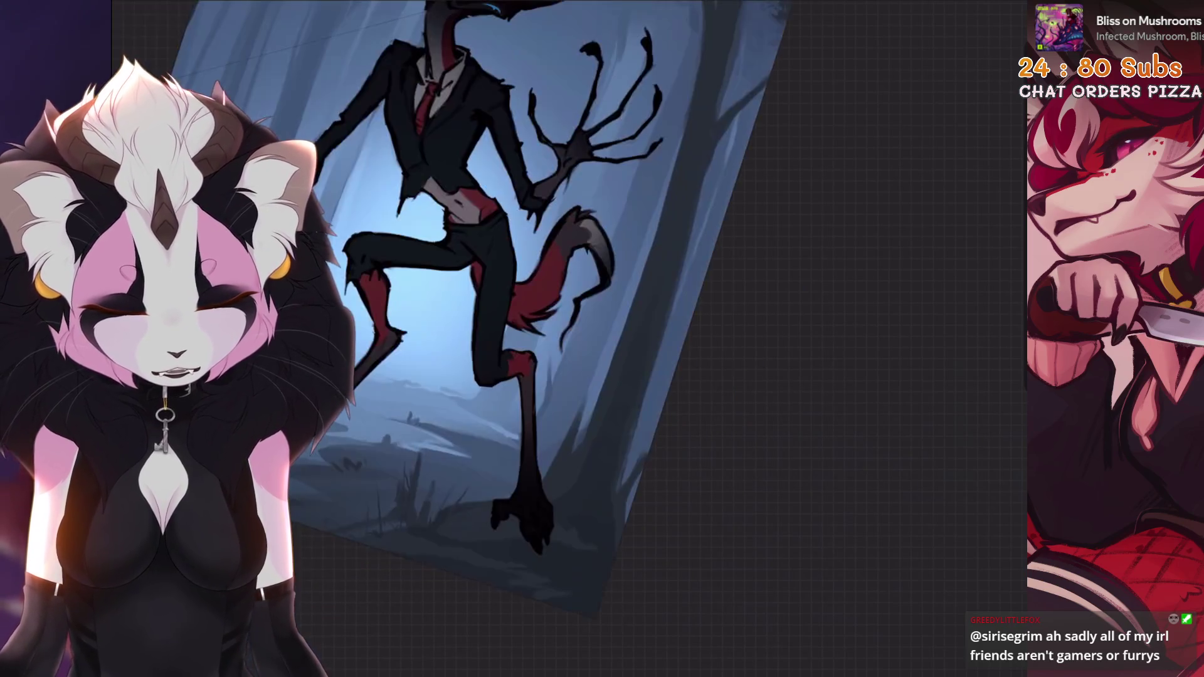
{"action": "scroll", "coordinate": [601, 405], "scroll_direction": "down", "scroll_amount": 5}
{"action": "scroll", "coordinate": [552, 257], "scroll_direction": "up", "scroll_amount": 8}
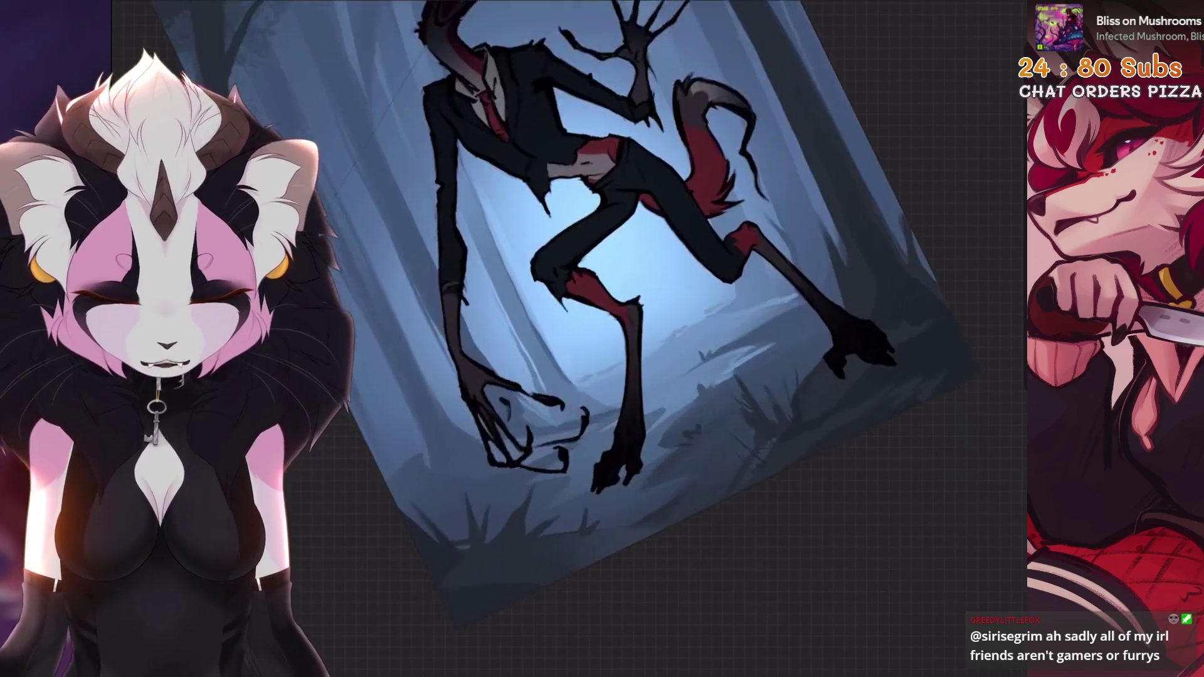
{"action": "left_click_drag", "start_coordinate": [637, 329], "coordinate": [617, 357]}
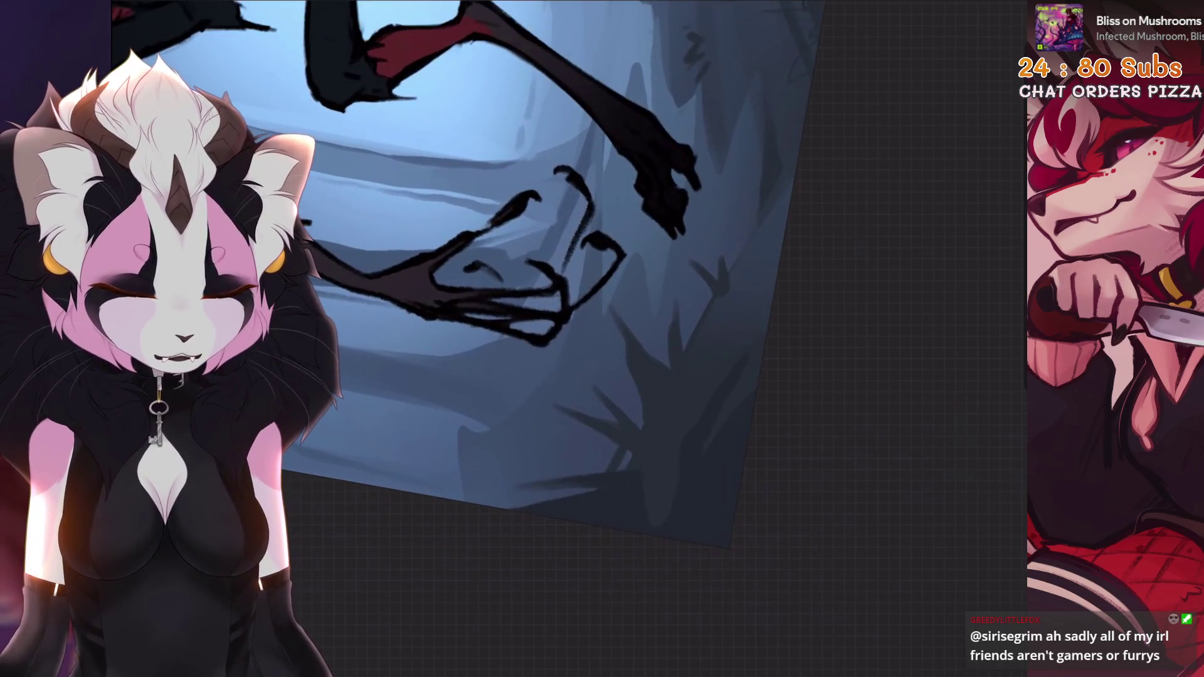
{"action": "mouse_move", "coordinate": [770, 278]}
{"action": "left_mouse_down"}
{"action": "mouse_move", "coordinate": [803, 251]}
{"action": "mouse_move", "coordinate": [774, 271]}
{"action": "left_mouse_up"}
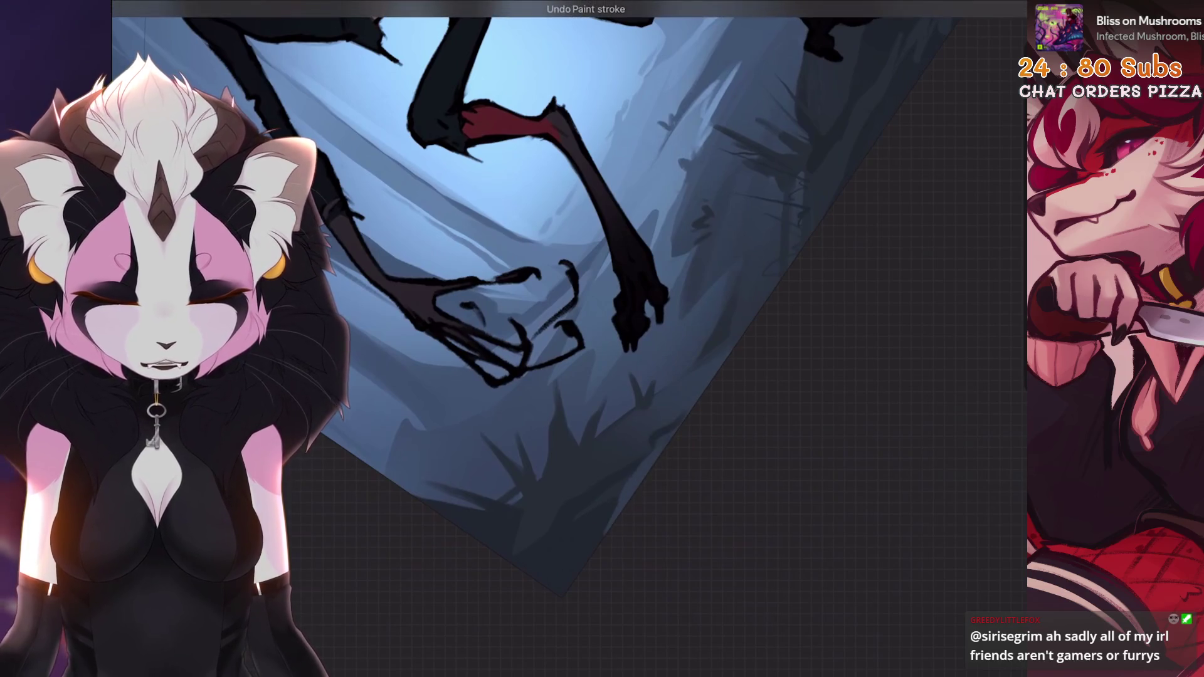
Close the colour choices and work on the misty ground around the clawed feet.
{"action": "scroll", "coordinate": [558, 282], "scroll_direction": "down", "scroll_amount": 5}
{"action": "scroll", "coordinate": [558, 282], "scroll_direction": "up", "scroll_amount": 5}
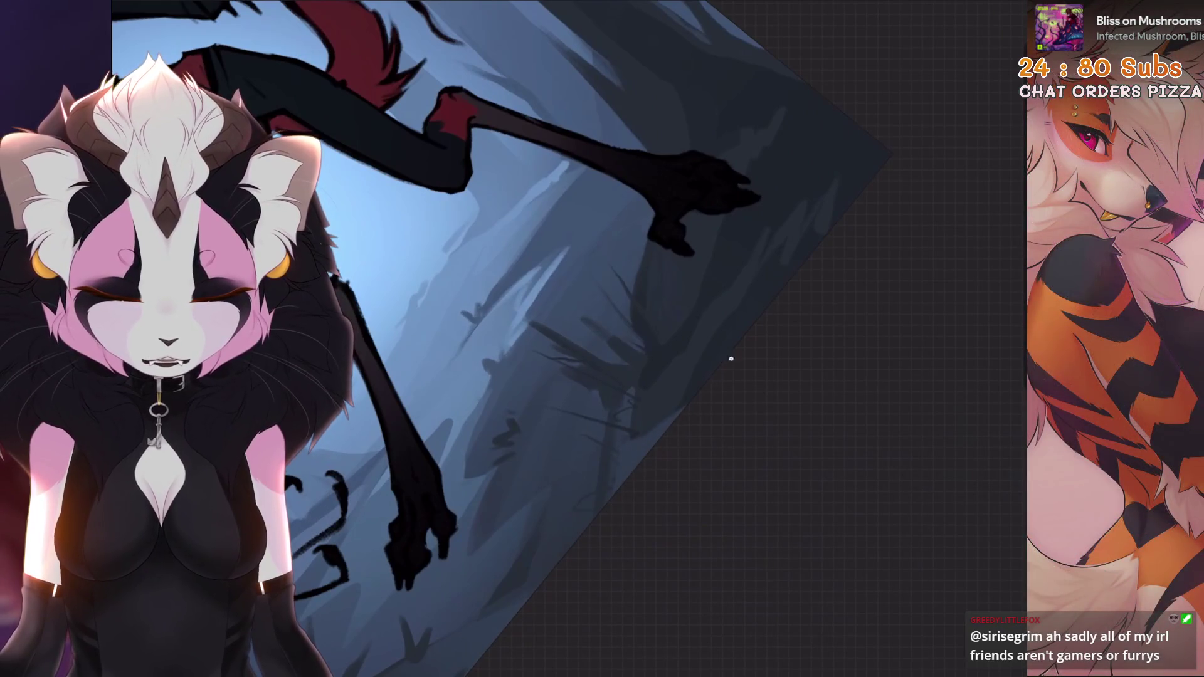
{"action": "scroll", "coordinate": [563, 581], "scroll_direction": "down", "scroll_amount": 3}
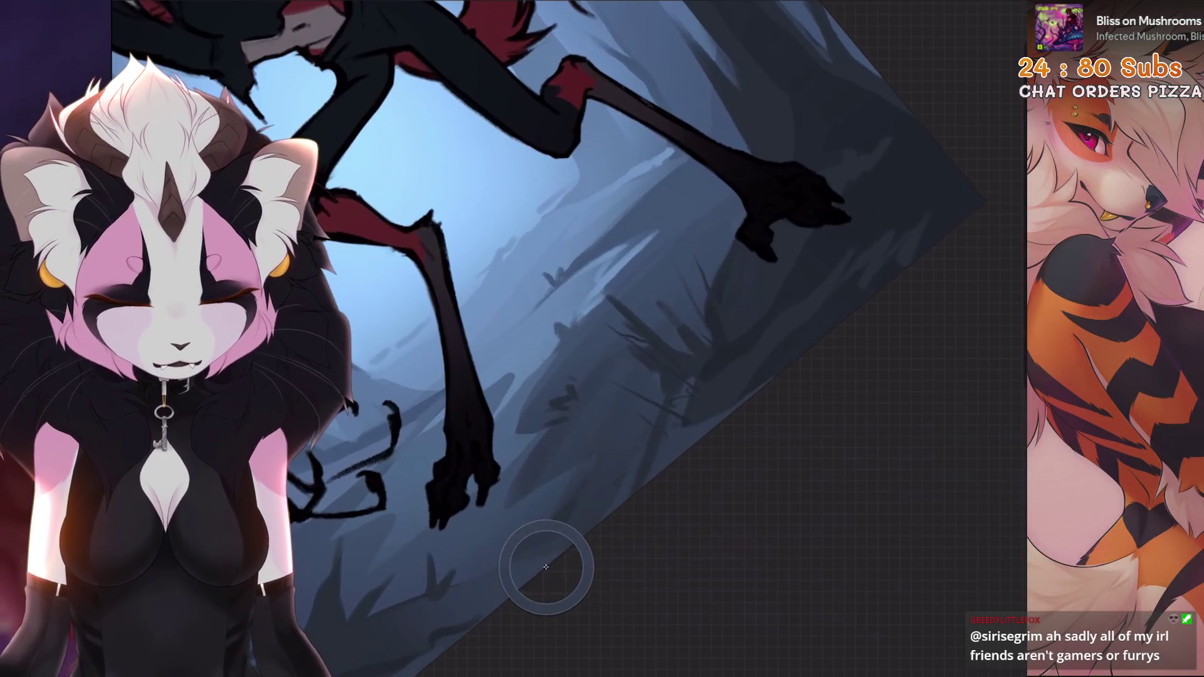
{"action": "scroll", "coordinate": [546, 559], "scroll_direction": "up", "scroll_amount": 3}
{"action": "left_click", "coordinate": [598, 467]}
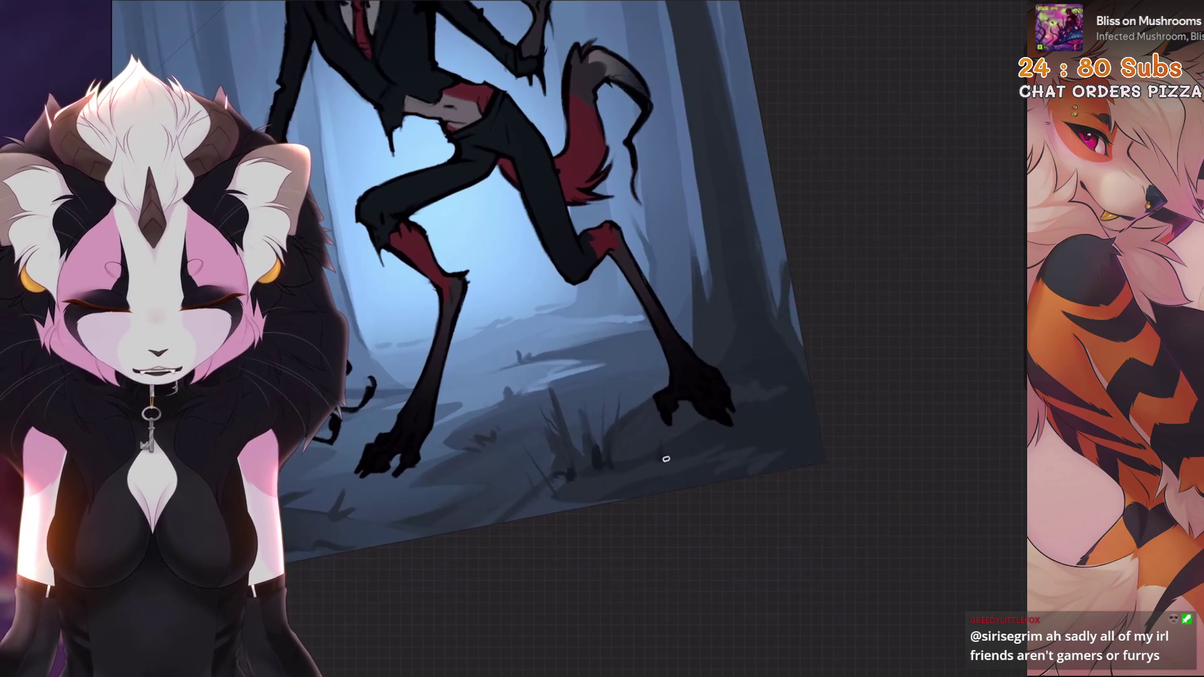
{"action": "scroll", "coordinate": [666, 459], "scroll_direction": "down", "scroll_amount": 3}
{"action": "scroll", "coordinate": [666, 459], "scroll_direction": "up", "scroll_amount": 3}
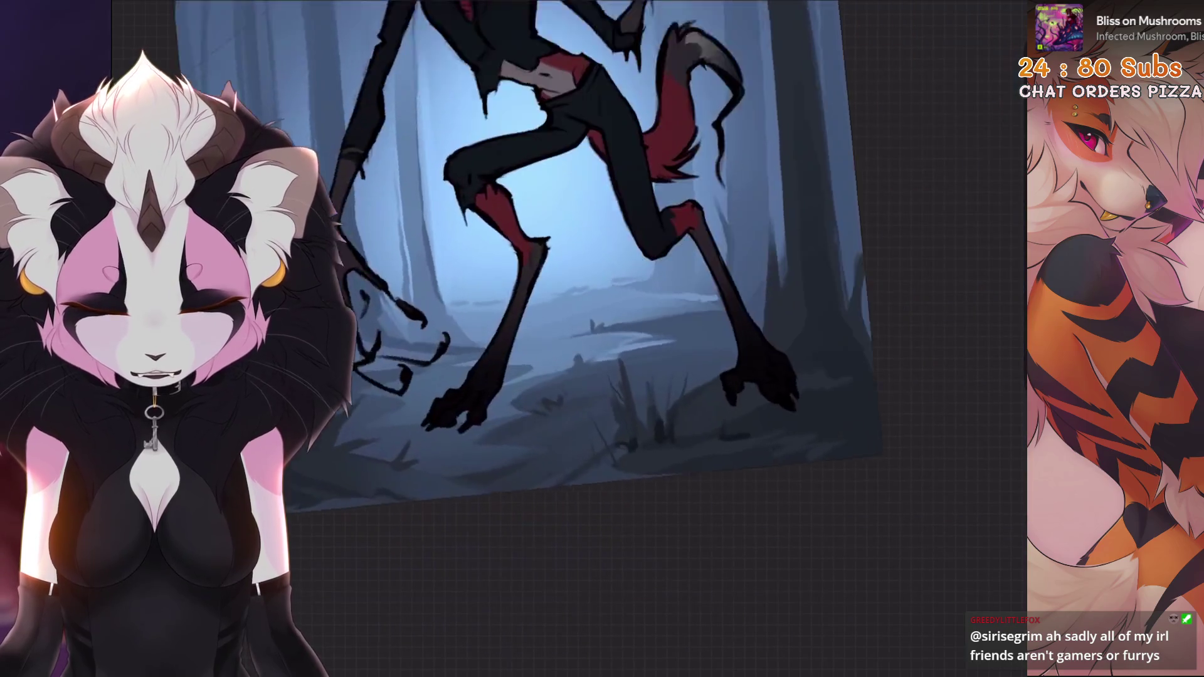
{"action": "scroll", "coordinate": [643, 409], "scroll_direction": "up", "scroll_amount": 3}
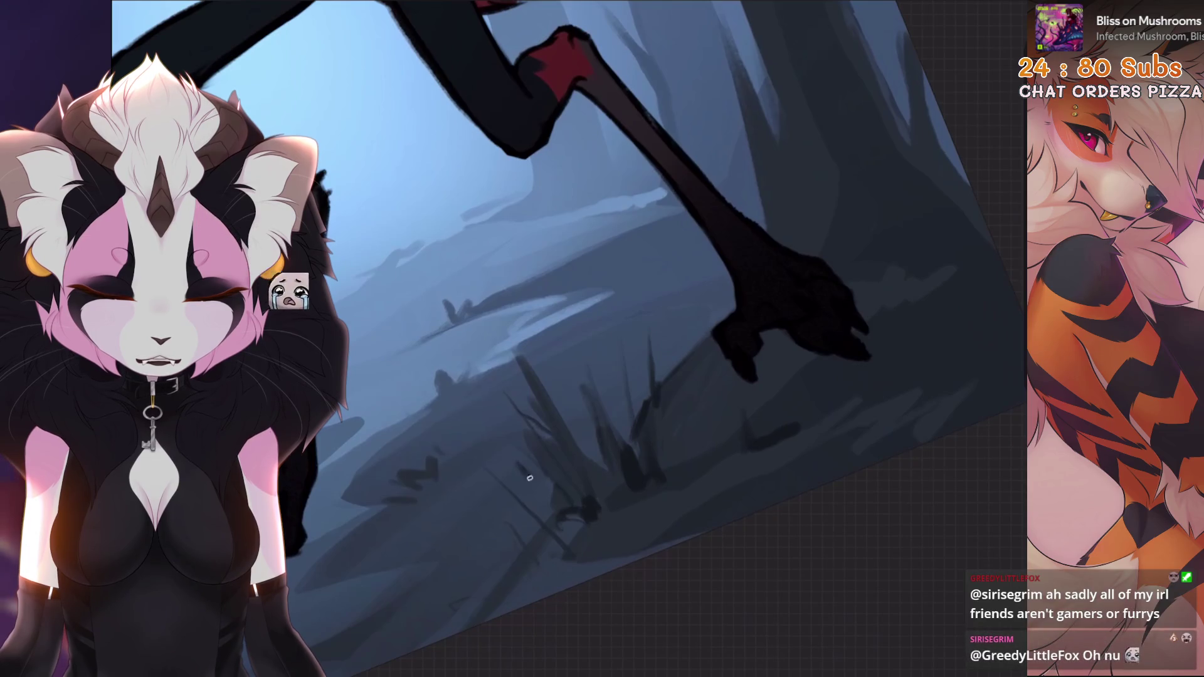
{"action": "scroll", "coordinate": [526, 522], "scroll_direction": "up", "scroll_amount": 2}
{"action": "scroll", "coordinate": [605, 425], "scroll_direction": "up", "scroll_amount": 2}
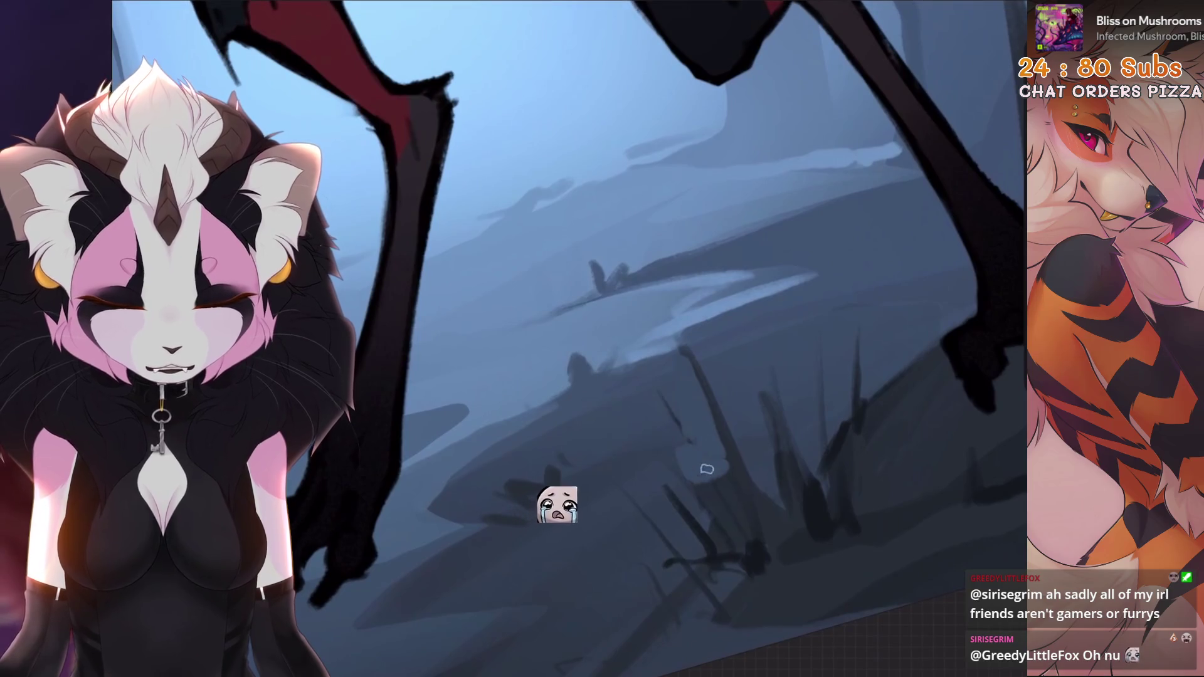
{"action": "scroll", "coordinate": [696, 376], "scroll_direction": "down", "scroll_amount": 2}
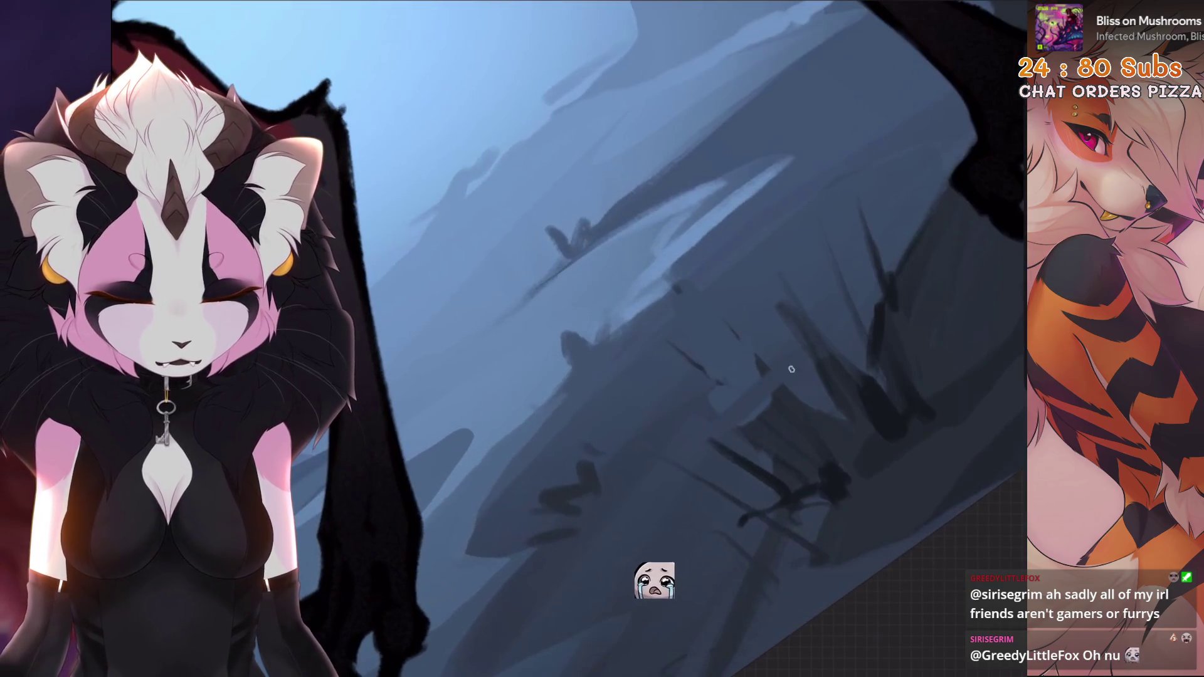
Undo two unwanted paint strokes on the forest floor.
{"action": "key", "text": "ctrl+z"}
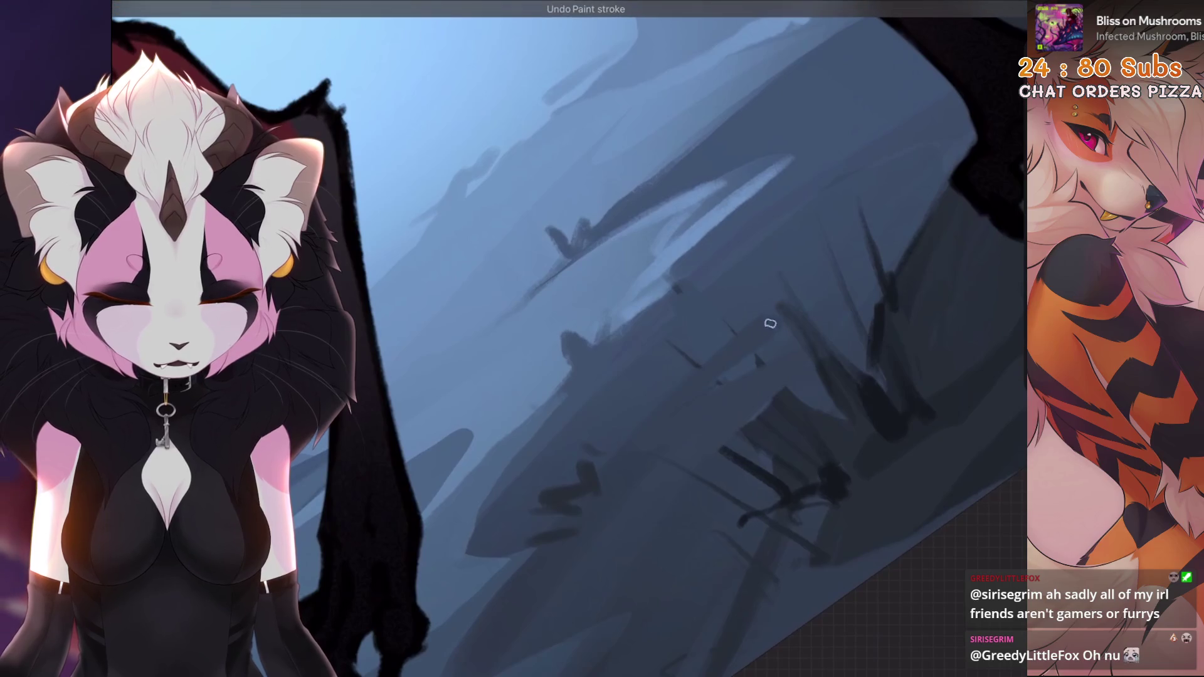
{"action": "scroll", "coordinate": [696, 376], "scroll_direction": "up", "scroll_amount": 1}
{"action": "scroll", "coordinate": [605, 416], "scroll_direction": "down", "scroll_amount": 1}
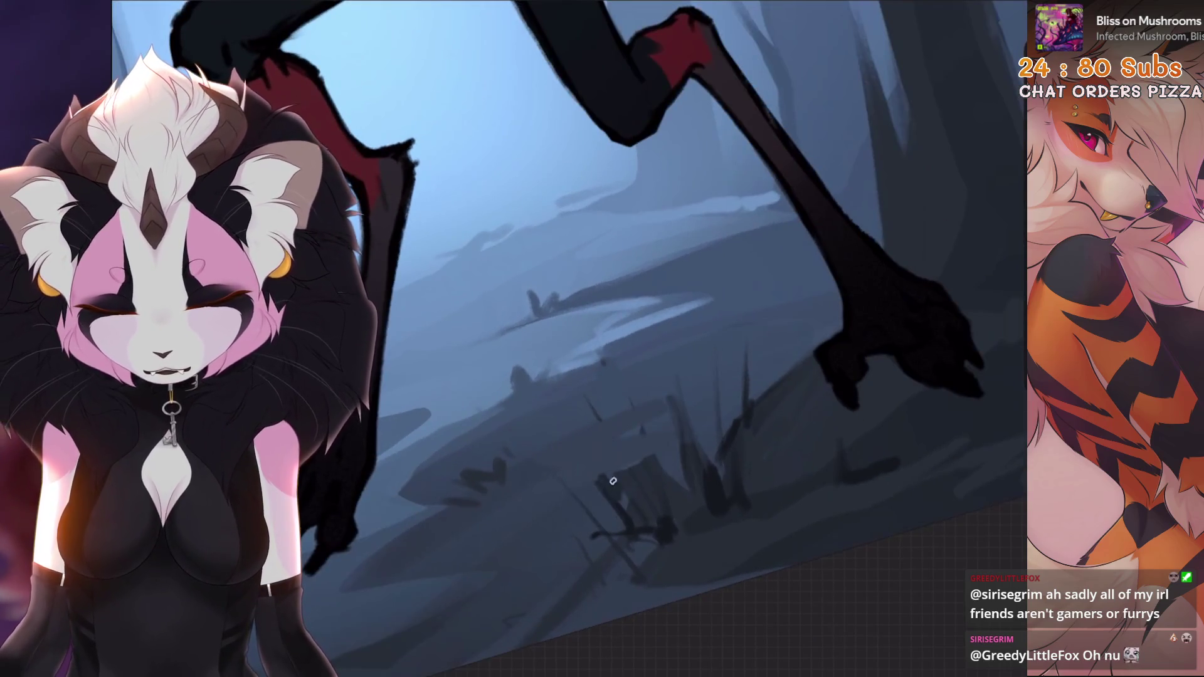
{"action": "key", "text": "ctrl+z"}
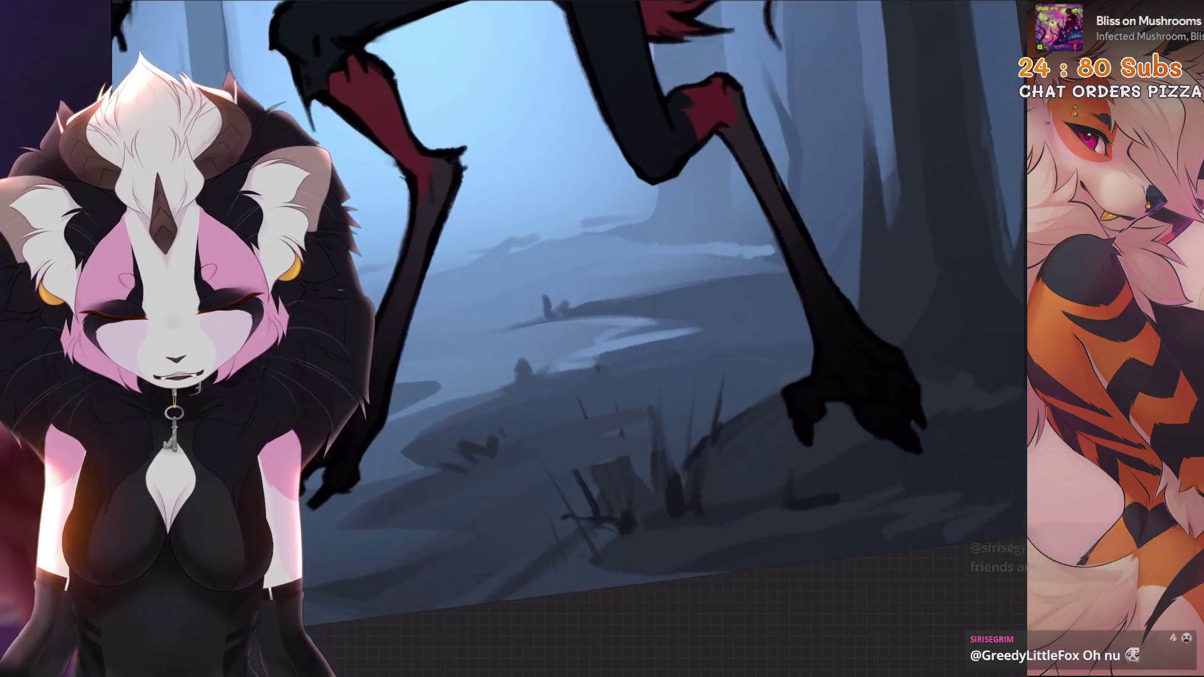
{"action": "scroll", "coordinate": [665, 502], "scroll_direction": "up", "scroll_amount": 1}
{"action": "scroll", "coordinate": [629, 470], "scroll_direction": "down", "scroll_amount": 1}
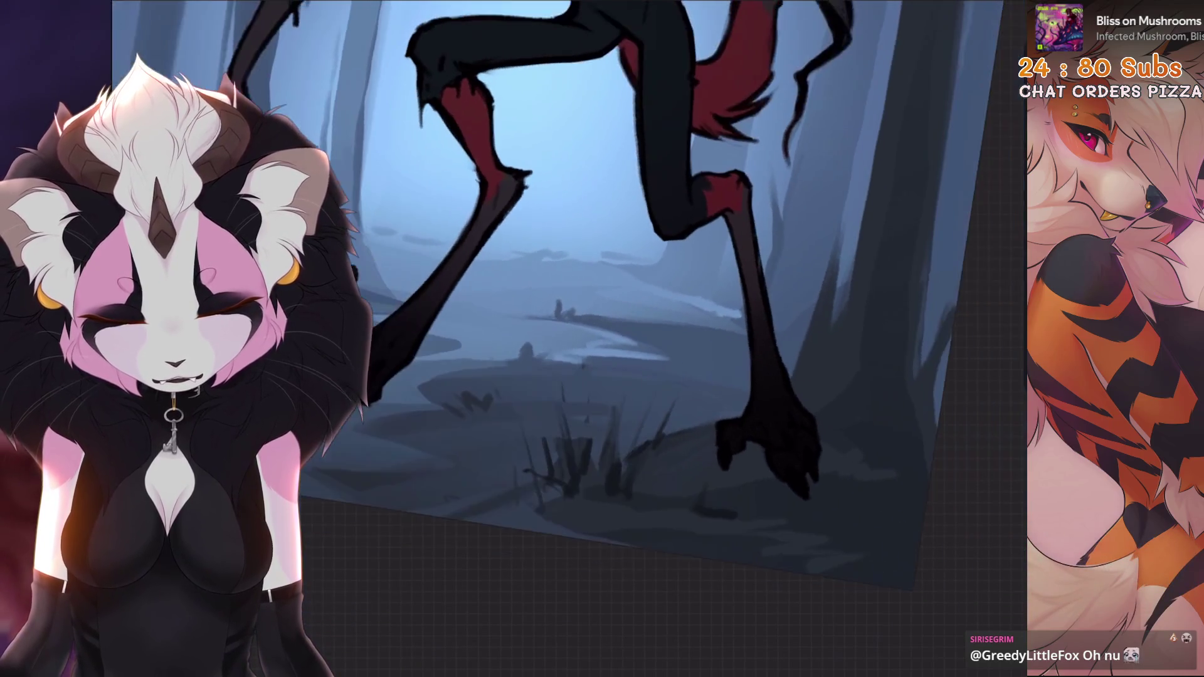
Rotate the canvas clockwise to a lettering angle and undo a stroke.
{"action": "left_click_drag", "start_coordinate": [475, 510], "coordinate": [565, 407]}
{"action": "mouse_move", "coordinate": [598, 526]}
{"action": "left_mouse_down"}
{"action": "mouse_move", "coordinate": [633, 439]}
{"action": "mouse_move", "coordinate": [676, 425]}
{"action": "left_mouse_up"}
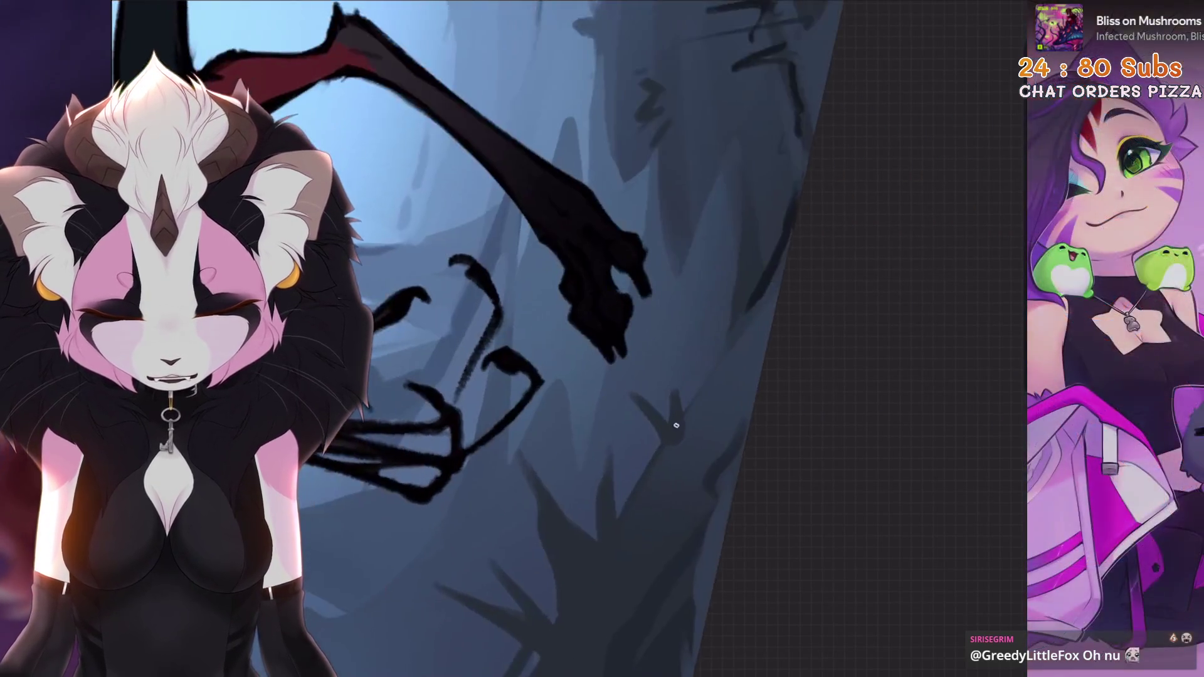
{"action": "mouse_move", "coordinate": [726, 355]}
{"action": "left_mouse_down"}
{"action": "mouse_move", "coordinate": [602, 439]}
{"action": "mouse_move", "coordinate": [618, 456]}
{"action": "left_mouse_up"}
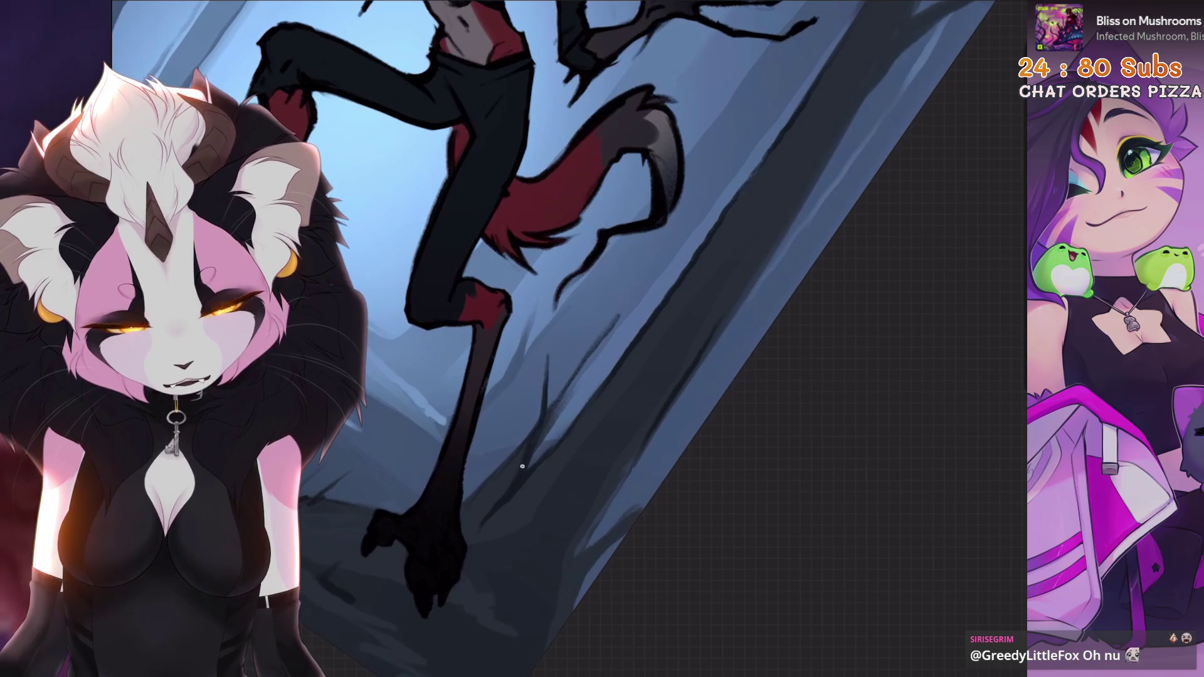
{"action": "key", "text": "ctrl+z"}
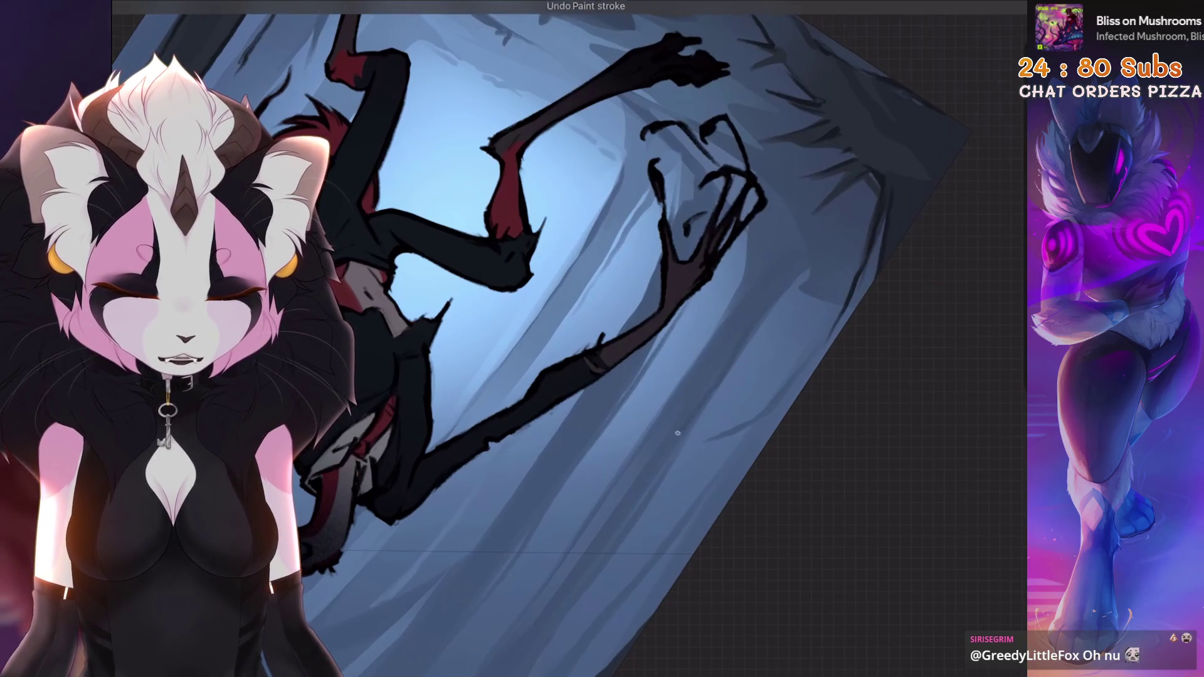
Pick a new dark paint colour and undo two stray strokes.
{"action": "left_click", "coordinate": [984, 32]}
{"action": "left_click", "coordinate": [860, 201]}
{"action": "left_click", "coordinate": [983, 32]}
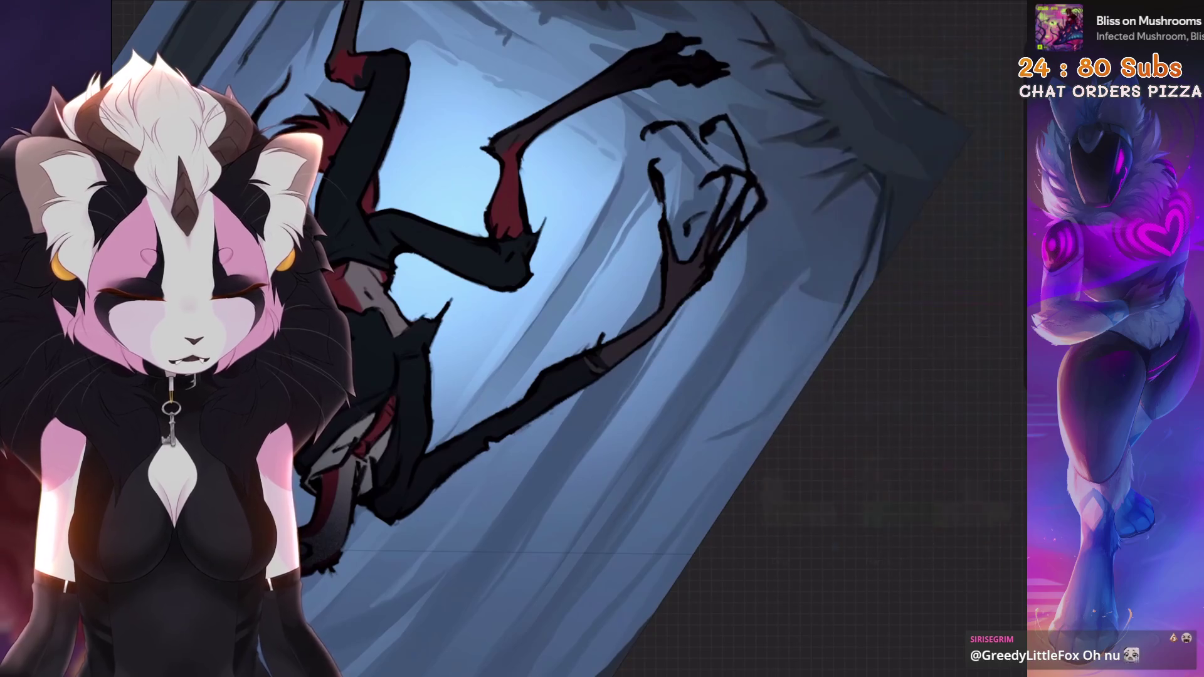
{"action": "key", "text": "ctrl+z"}
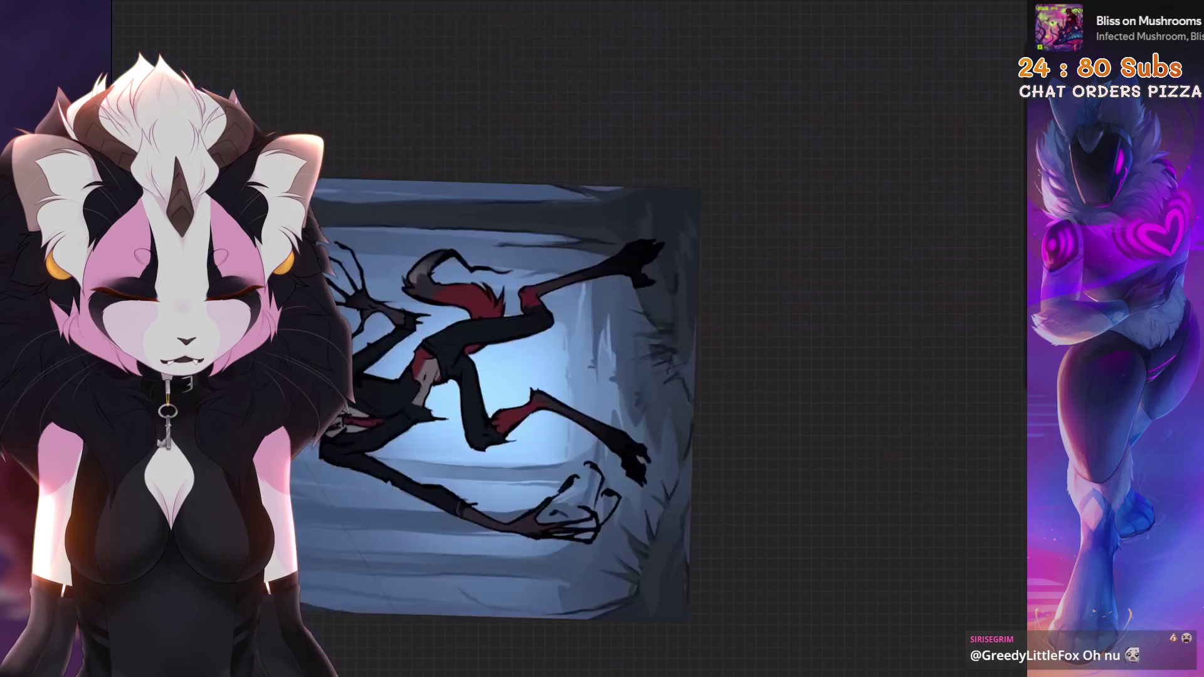
{"action": "key", "text": "ctrl+z"}
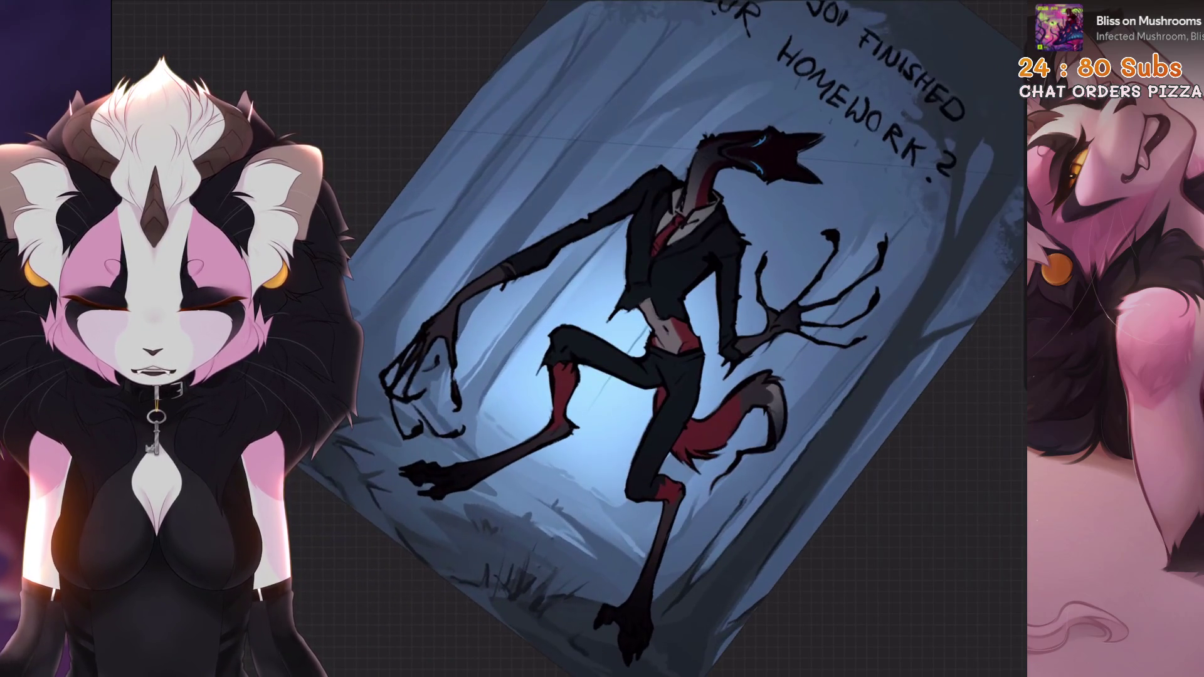
{"action": "key", "text": "ctrl+z"}
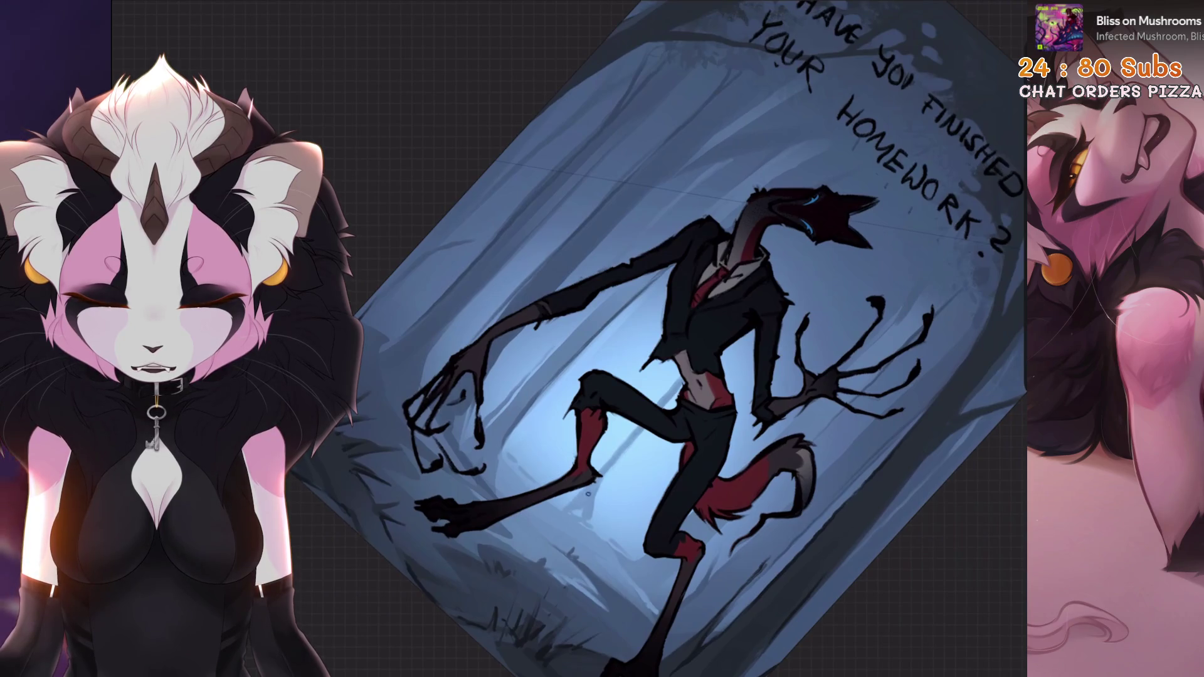
{"action": "left_click_drag", "start_coordinate": [589, 494], "coordinate": [663, 411]}
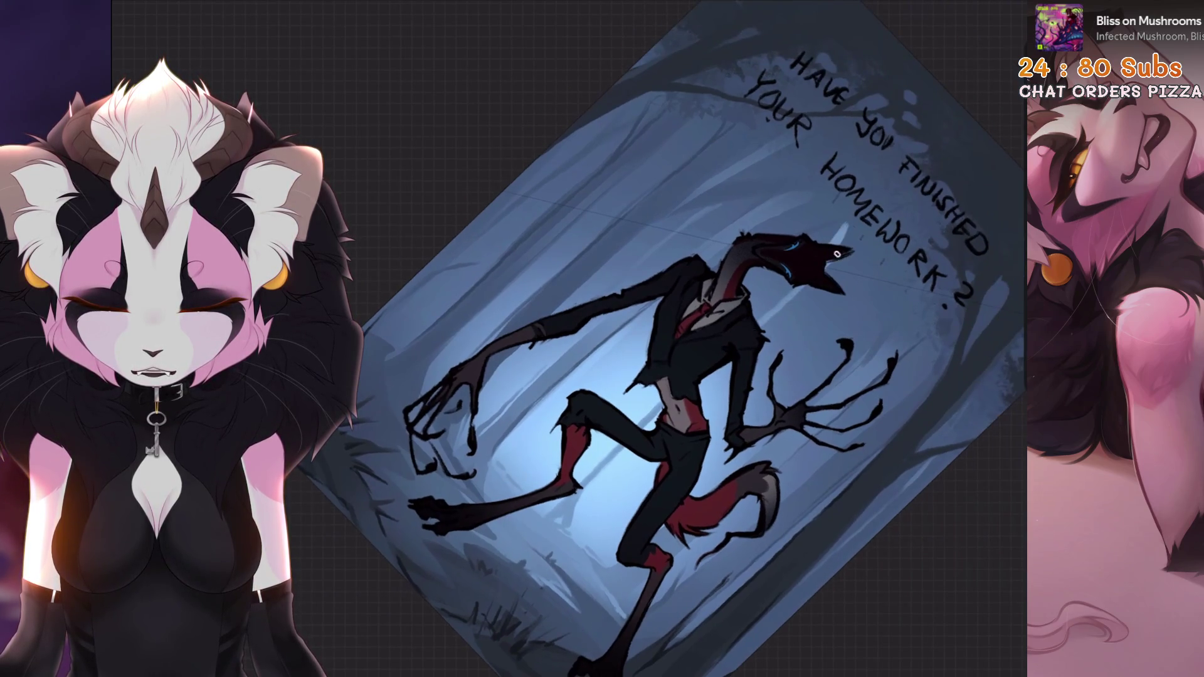
{"action": "left_click_drag", "start_coordinate": [838, 254], "coordinate": [837, 269]}
{"action": "left_click_drag", "start_coordinate": [834, 201], "coordinate": [891, 276]}
{"action": "key", "text": "ctrl+z"}
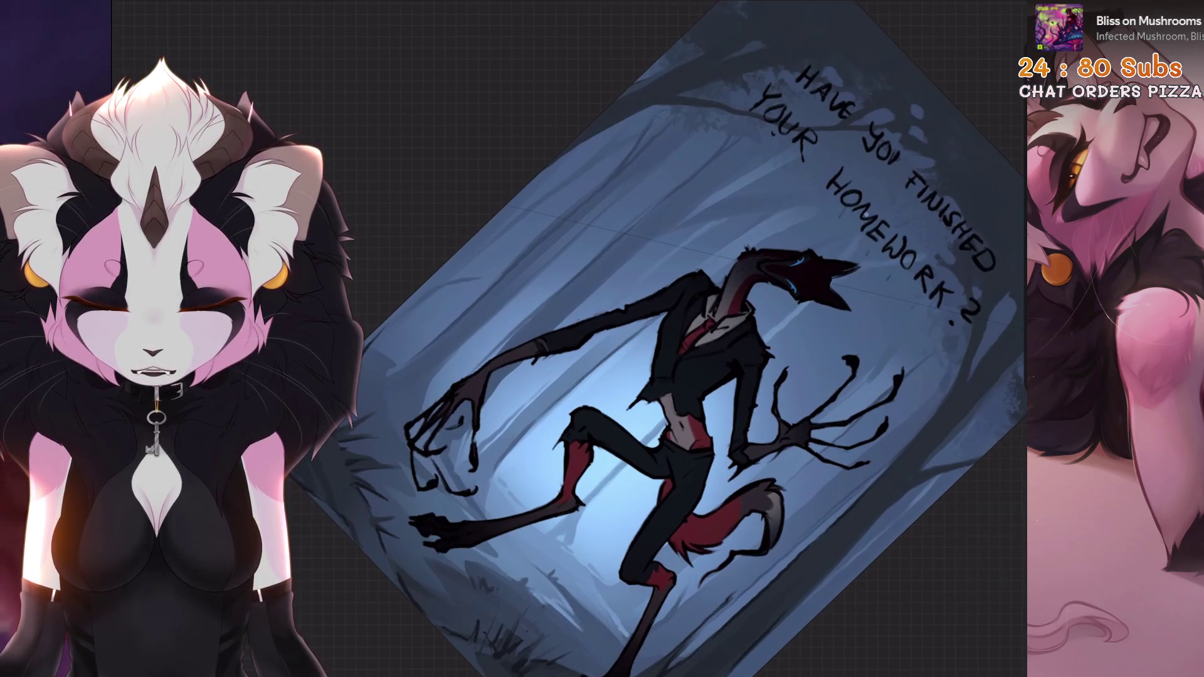
{"action": "left_click_drag", "start_coordinate": [797, 270], "coordinate": [696, 357]}
{"action": "left_click_drag", "start_coordinate": [633, 389], "coordinate": [696, 345]}
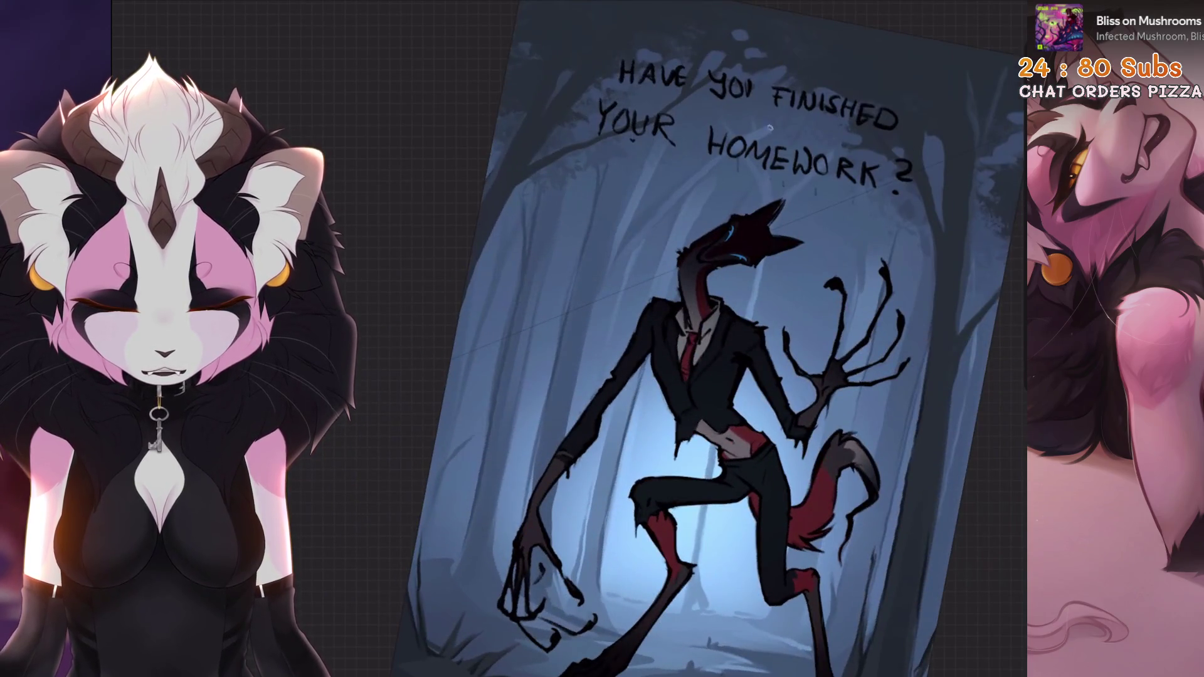
{"action": "mouse_move", "coordinate": [582, 345]}
{"action": "left_mouse_down"}
{"action": "mouse_move", "coordinate": [602, 352]}
{"action": "mouse_move", "coordinate": [583, 339]}
{"action": "mouse_move", "coordinate": [464, 332]}
{"action": "left_mouse_up"}
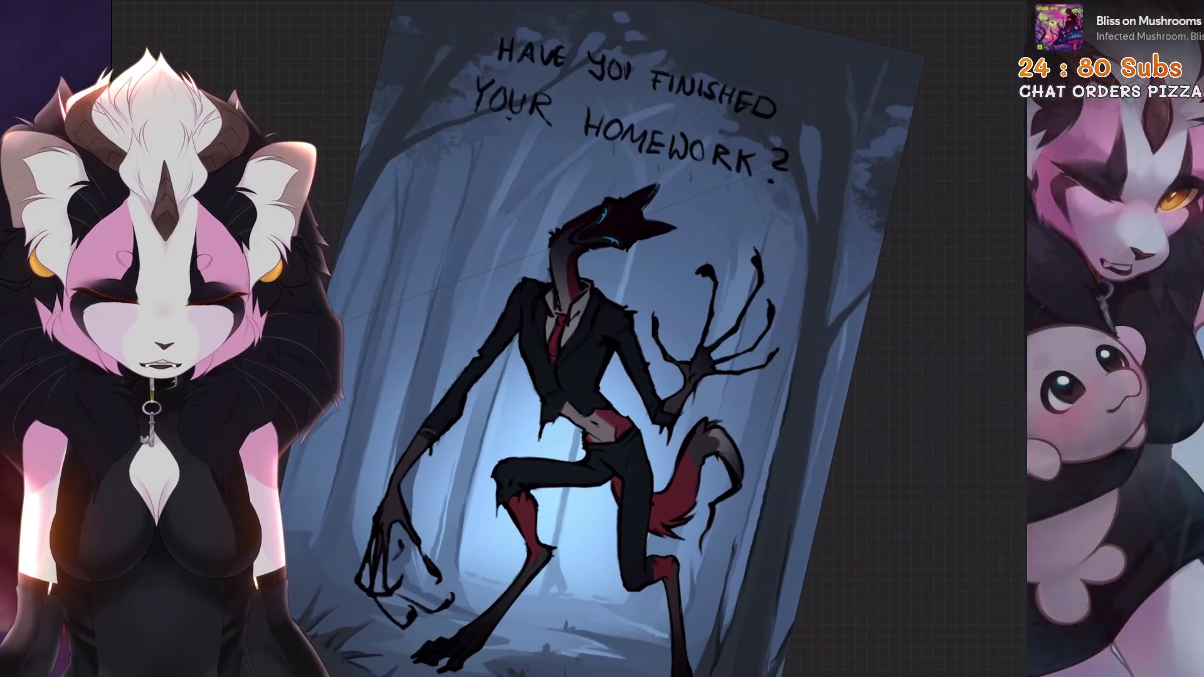
{"action": "key", "text": "ctrl+z"}
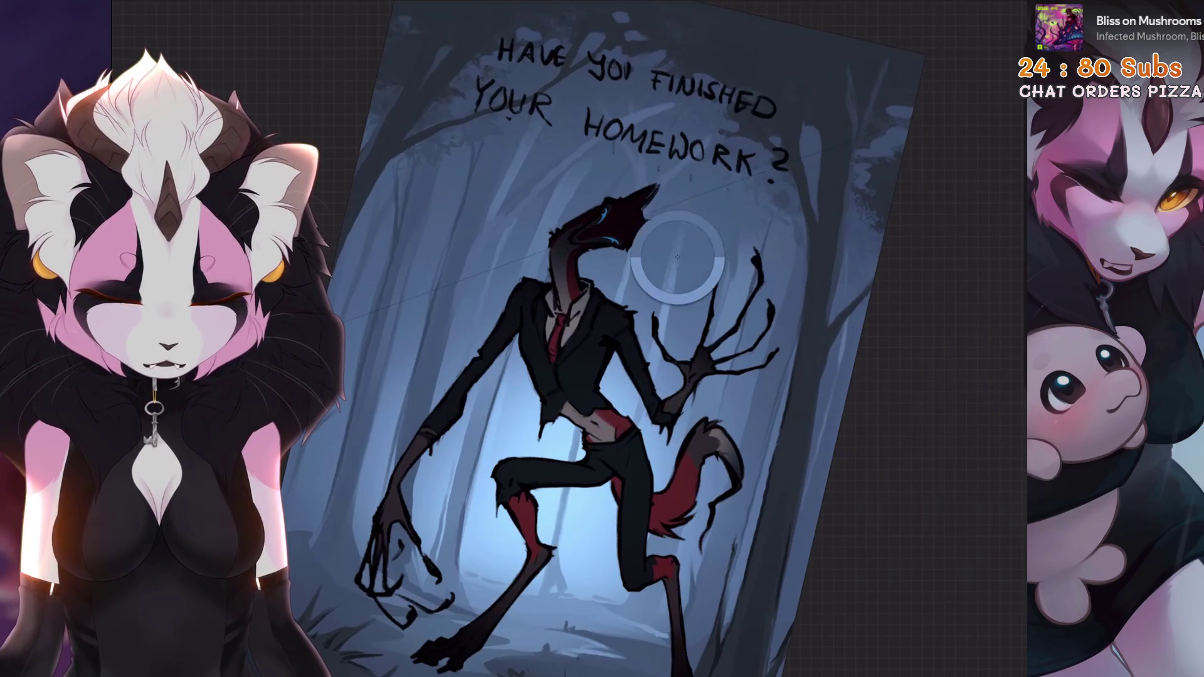
{"action": "key", "text": "ctrl+z"}
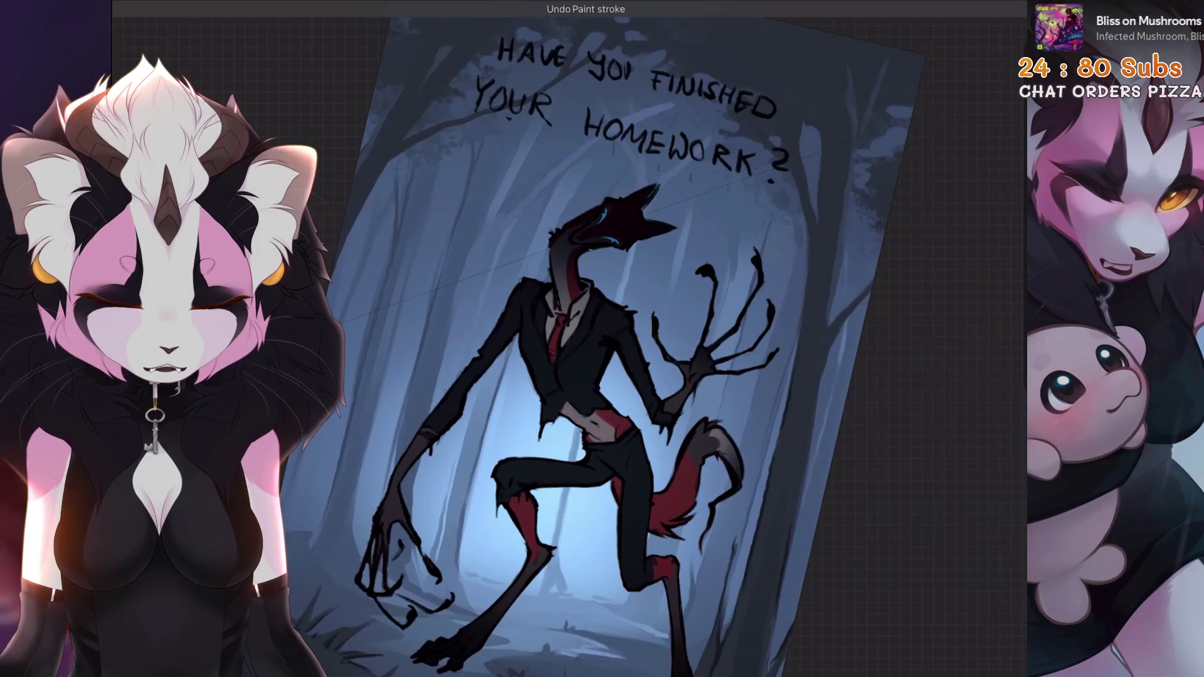
{"action": "scroll", "coordinate": [628, 339], "scroll_direction": "up", "scroll_amount": 1}
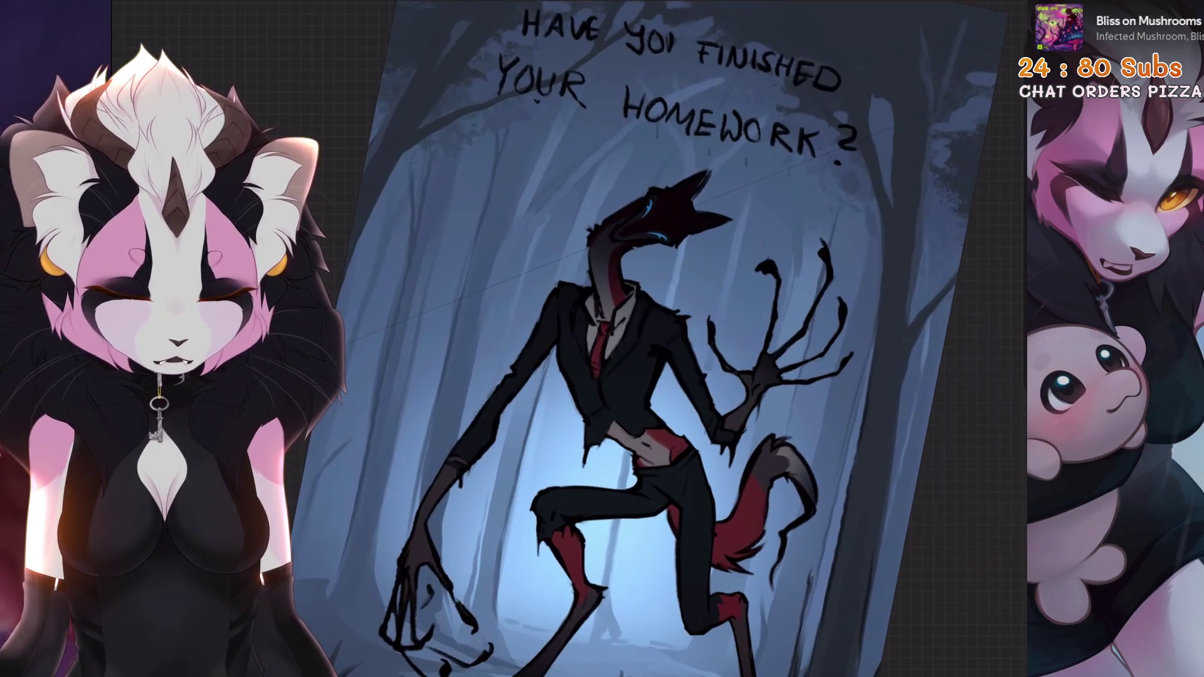
{"action": "scroll", "coordinate": [627, 339], "scroll_direction": "up", "scroll_amount": 3}
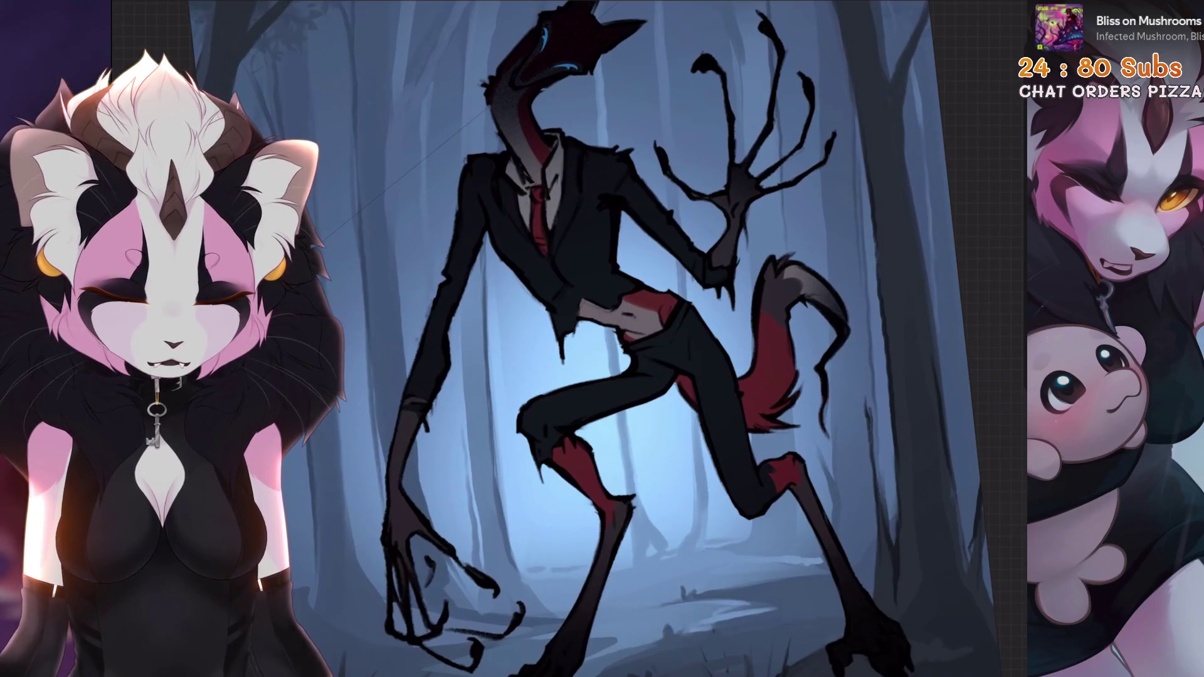
{"action": "scroll", "coordinate": [627, 338], "scroll_direction": "down", "scroll_amount": 2}
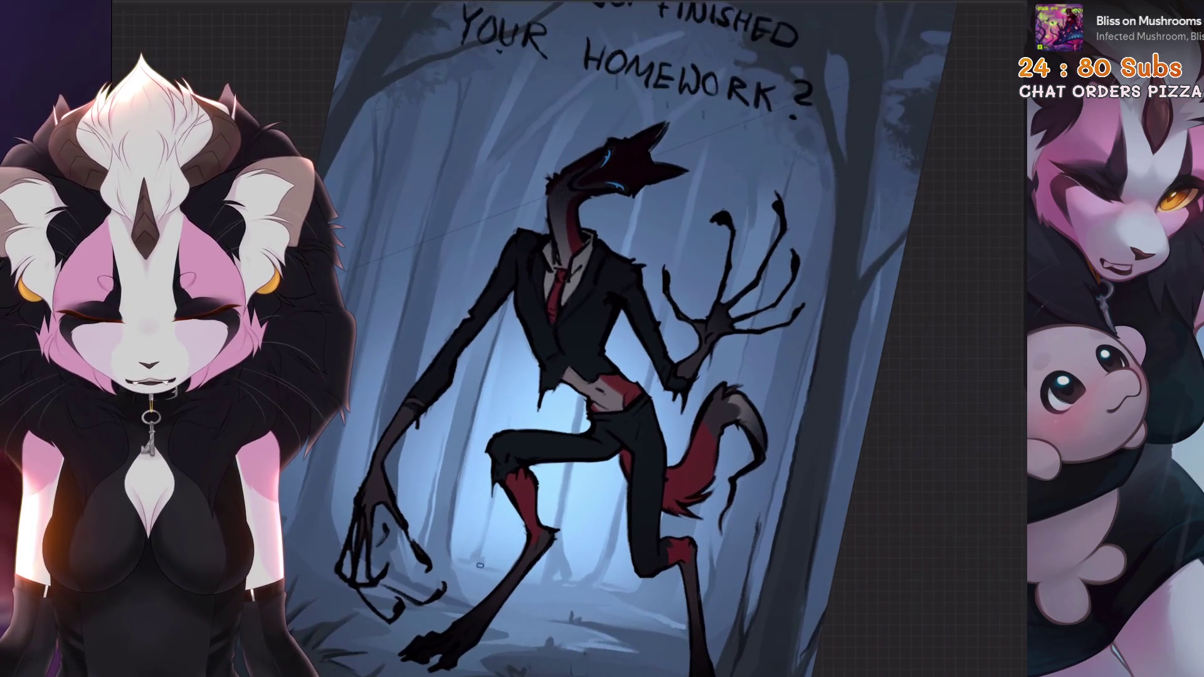
{"action": "scroll", "coordinate": [627, 339], "scroll_direction": "down", "scroll_amount": 5}
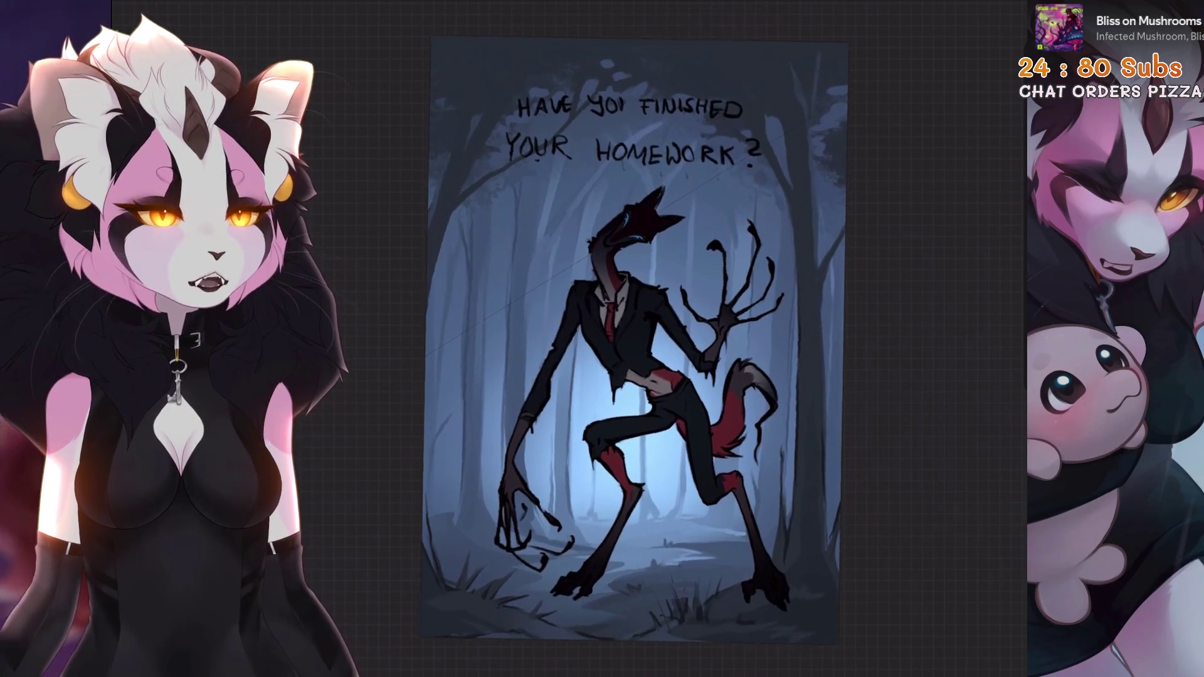
Lasso a freehand selection around the forest area.
{"action": "left_click_drag", "start_coordinate": [621, 388], "coordinate": [538, 348]}
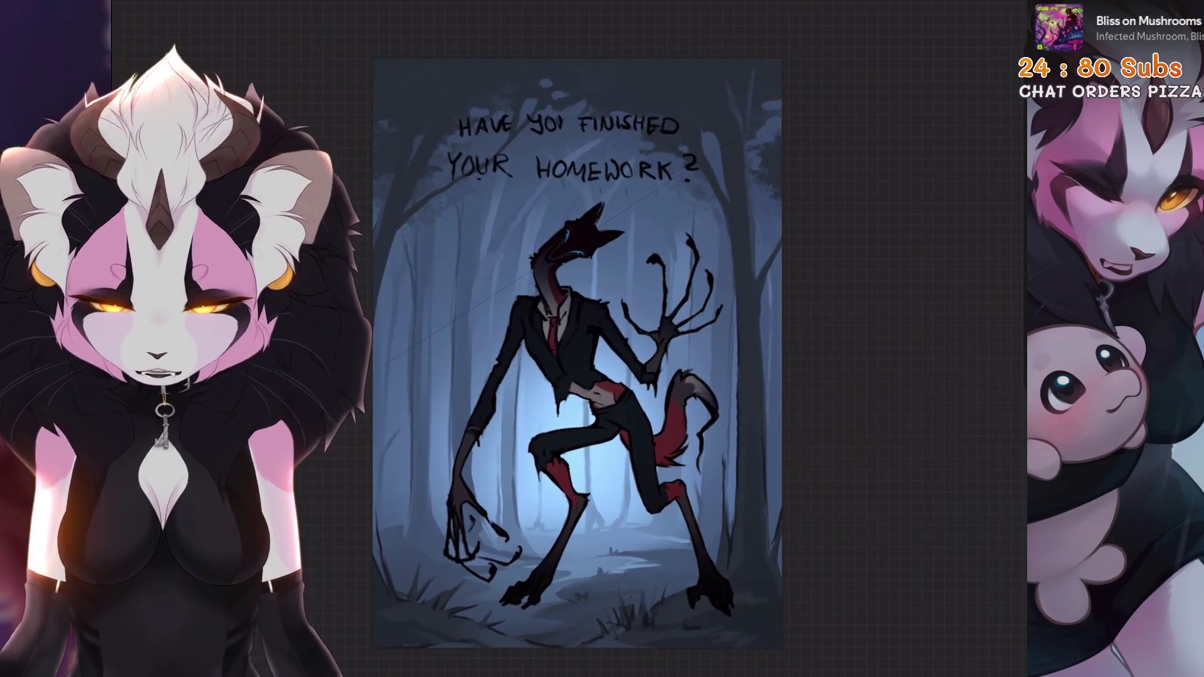
{"action": "key", "text": "s"}
{"action": "left_click_drag", "start_coordinate": [738, 104], "coordinate": [743, 184]}
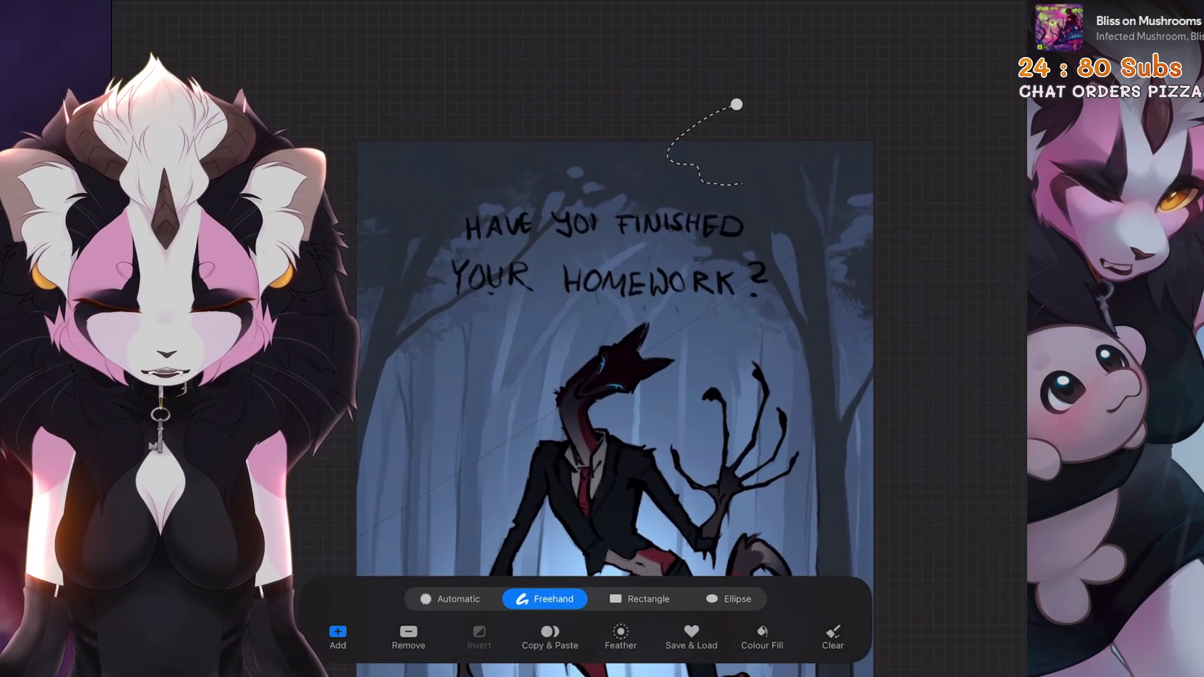
{"action": "mouse_move", "coordinate": [819, 323]}
{"action": "left_mouse_down"}
{"action": "mouse_move", "coordinate": [822, 200]}
{"action": "mouse_move", "coordinate": [878, 157]}
{"action": "left_mouse_up"}
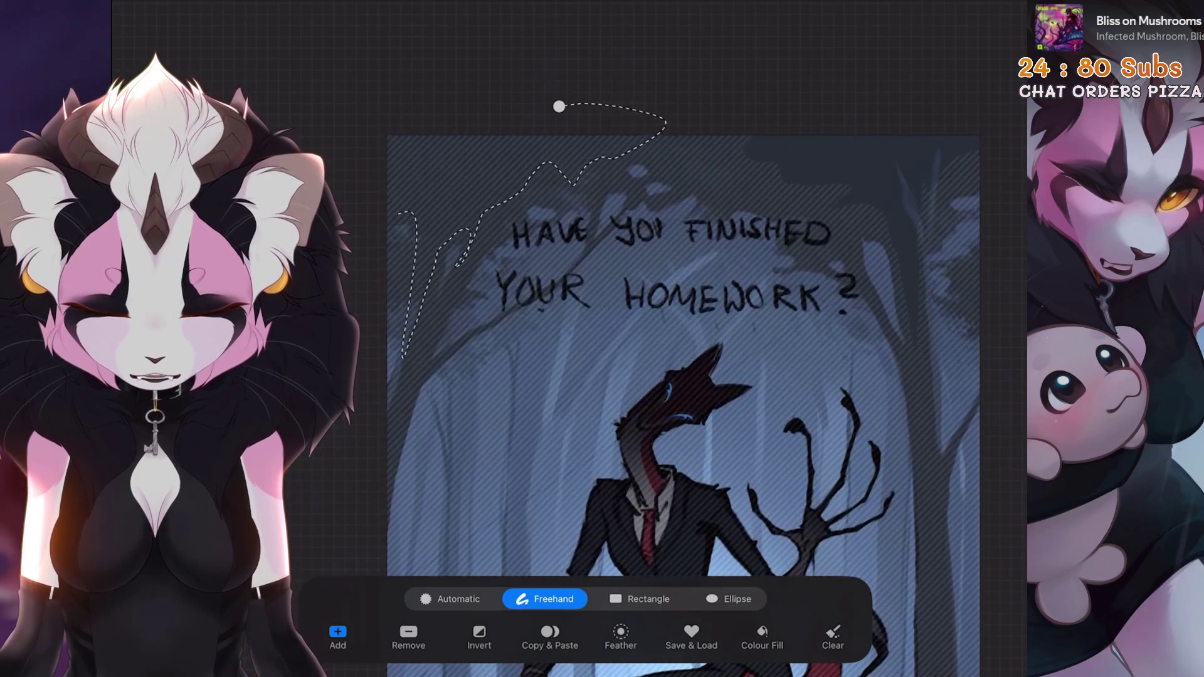
Pick an Airbrushing brush and turn the canvas upright, enlarged.
{"action": "scroll", "coordinate": [564, 339], "scroll_direction": "down", "scroll_amount": 3}
{"action": "scroll", "coordinate": [564, 339], "scroll_direction": "down", "scroll_amount": 3}
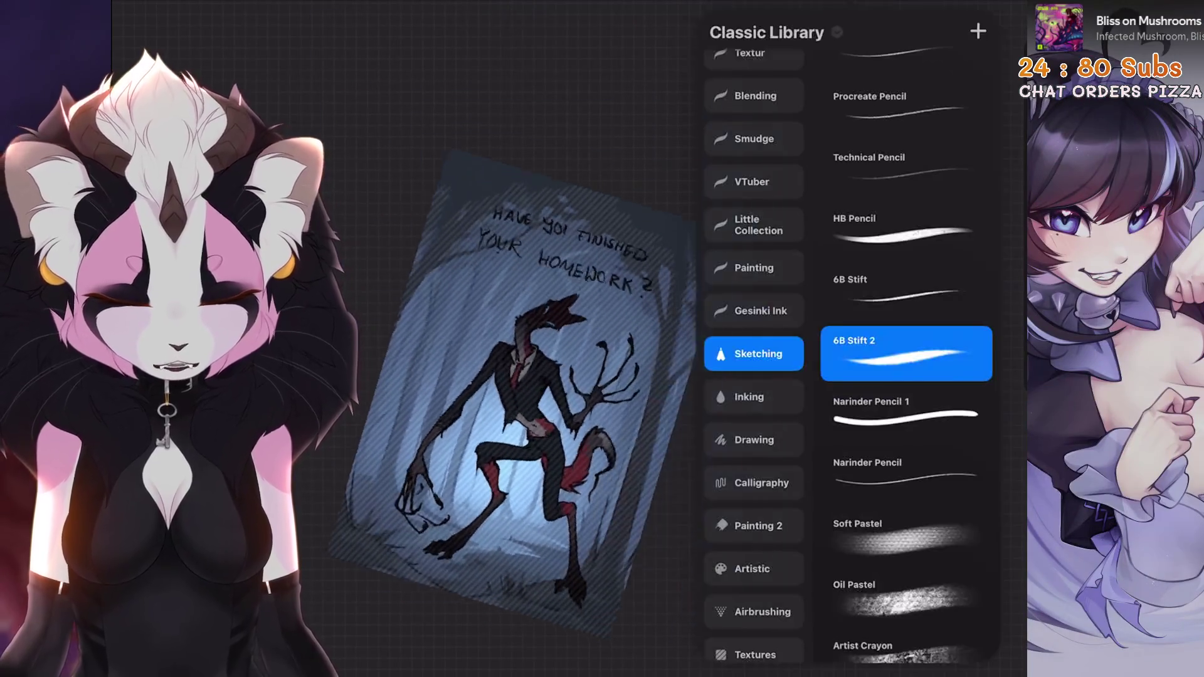
{"action": "scroll", "coordinate": [752, 377], "scroll_direction": "down", "scroll_amount": 2}
{"action": "left_click", "coordinate": [754, 499]}
{"action": "left_click", "coordinate": [907, 81]}
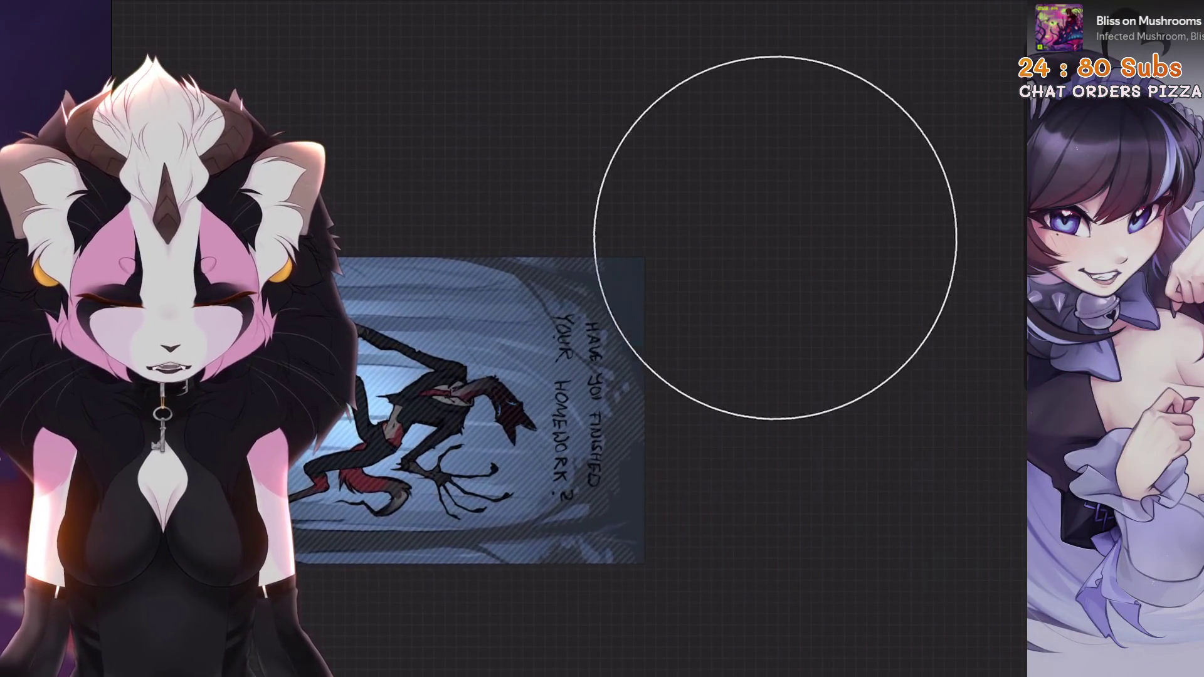
{"action": "mouse_move", "coordinate": [766, 502]}
{"action": "left_mouse_down"}
{"action": "mouse_move", "coordinate": [659, 439]}
{"action": "mouse_move", "coordinate": [565, 352]}
{"action": "left_mouse_up"}
{"action": "key", "text": "l"}
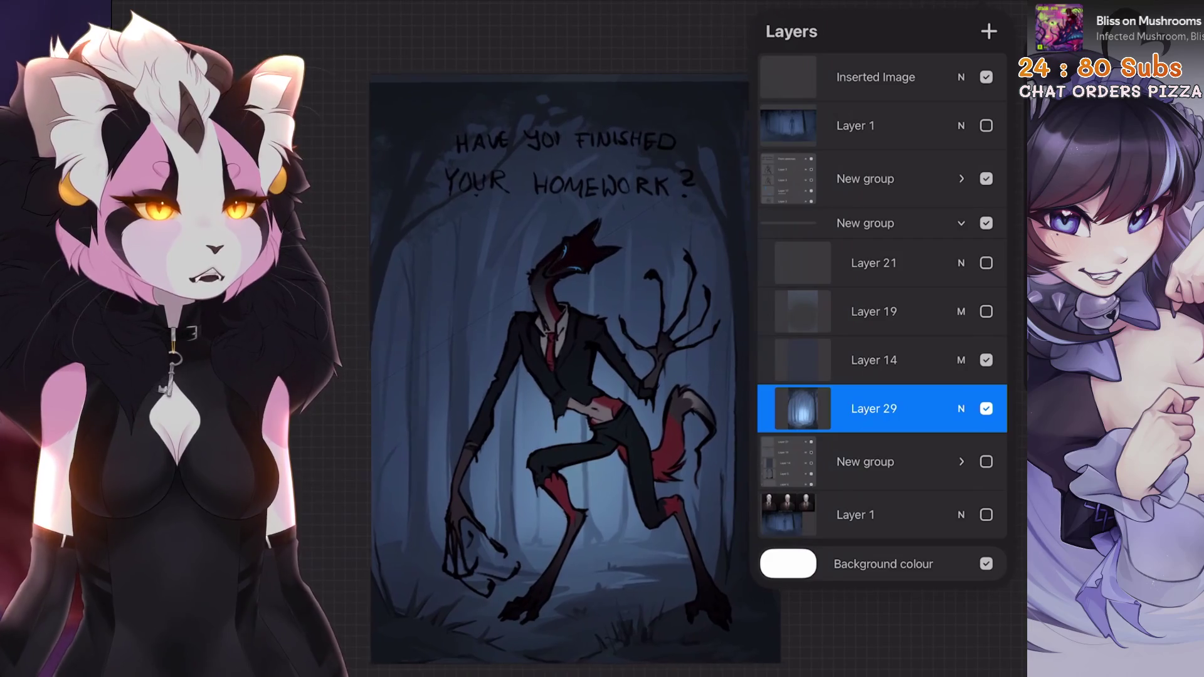
Hide Layer 14, show Layer 19, and set Layer 29 to Multiply at 16% opacity.
{"action": "left_click", "coordinate": [986, 360]}
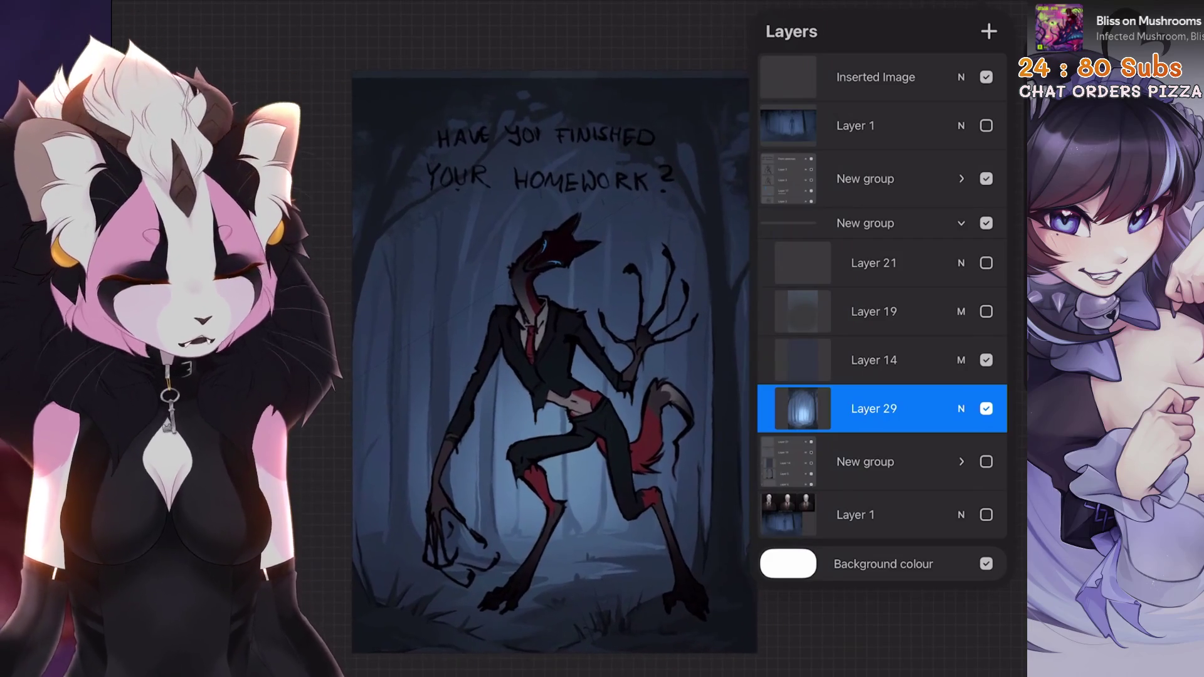
{"action": "left_click", "coordinate": [986, 312]}
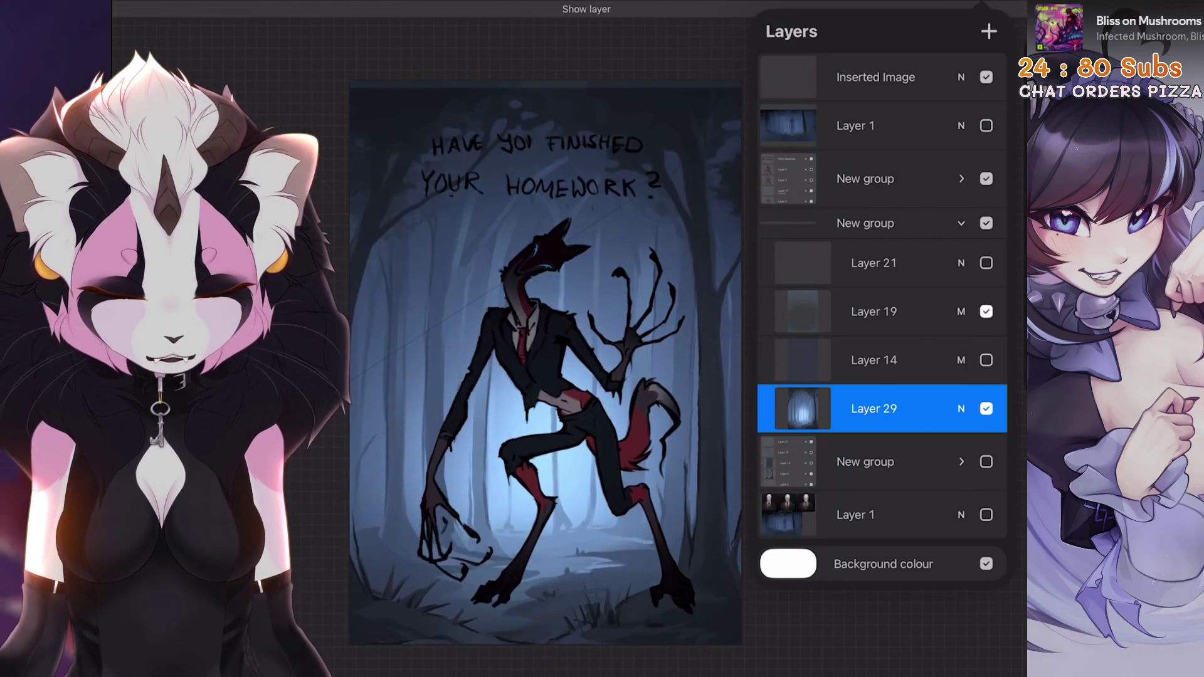
{"action": "left_click", "coordinate": [961, 409]}
{"action": "left_click", "coordinate": [785, 452]}
{"action": "mouse_move", "coordinate": [901, 384]}
{"action": "left_mouse_down"}
{"action": "mouse_move", "coordinate": [774, 384]}
{"action": "mouse_move", "coordinate": [805, 384]}
{"action": "left_mouse_up"}
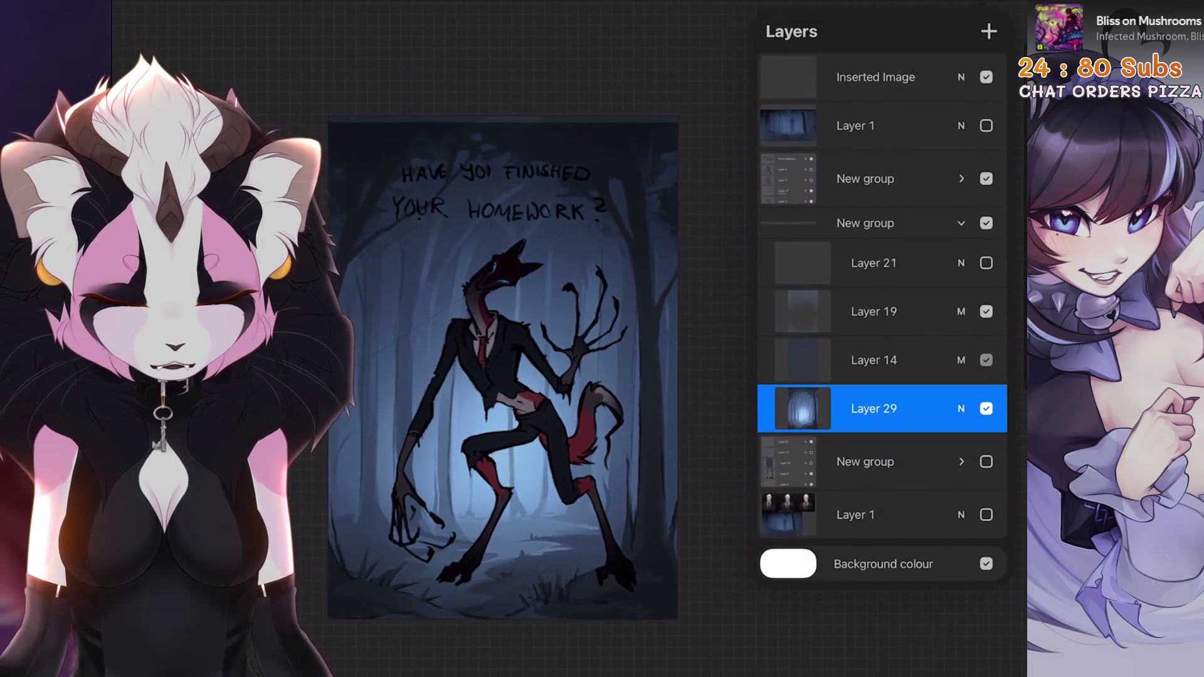
{"action": "left_click", "coordinate": [872, 358]}
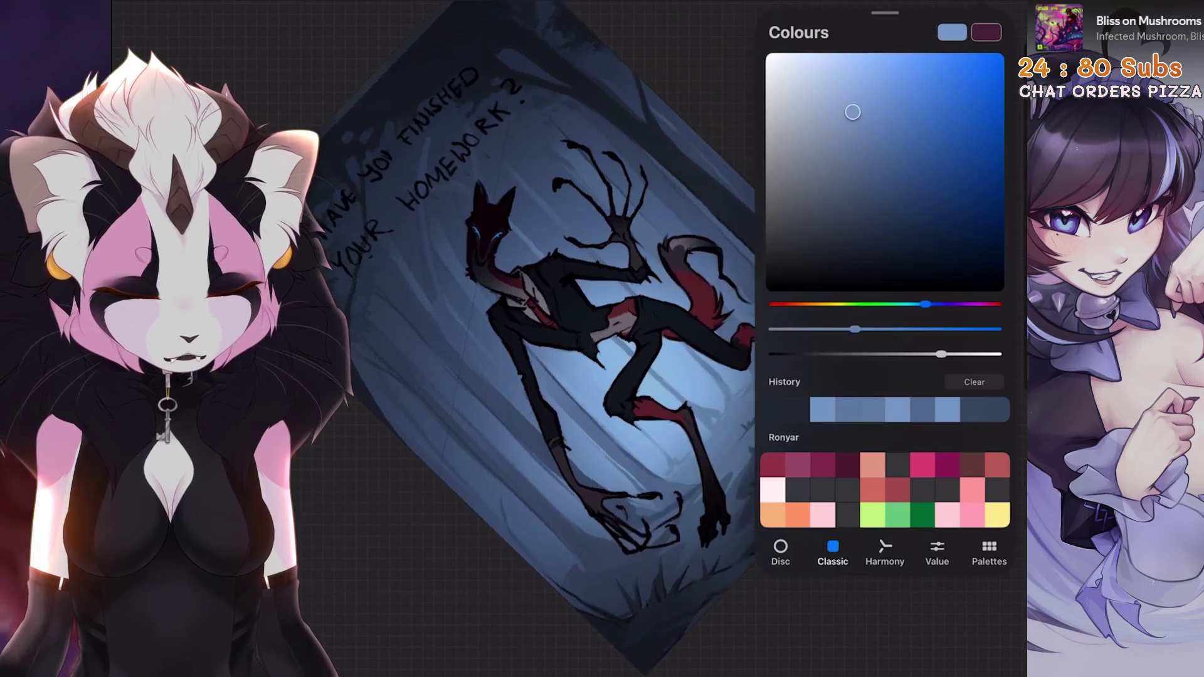
Undo a test stroke, set the brush size to 56%, and view the whole illustration.
{"action": "scroll", "coordinate": [740, 314], "scroll_direction": "down", "scroll_amount": 1}
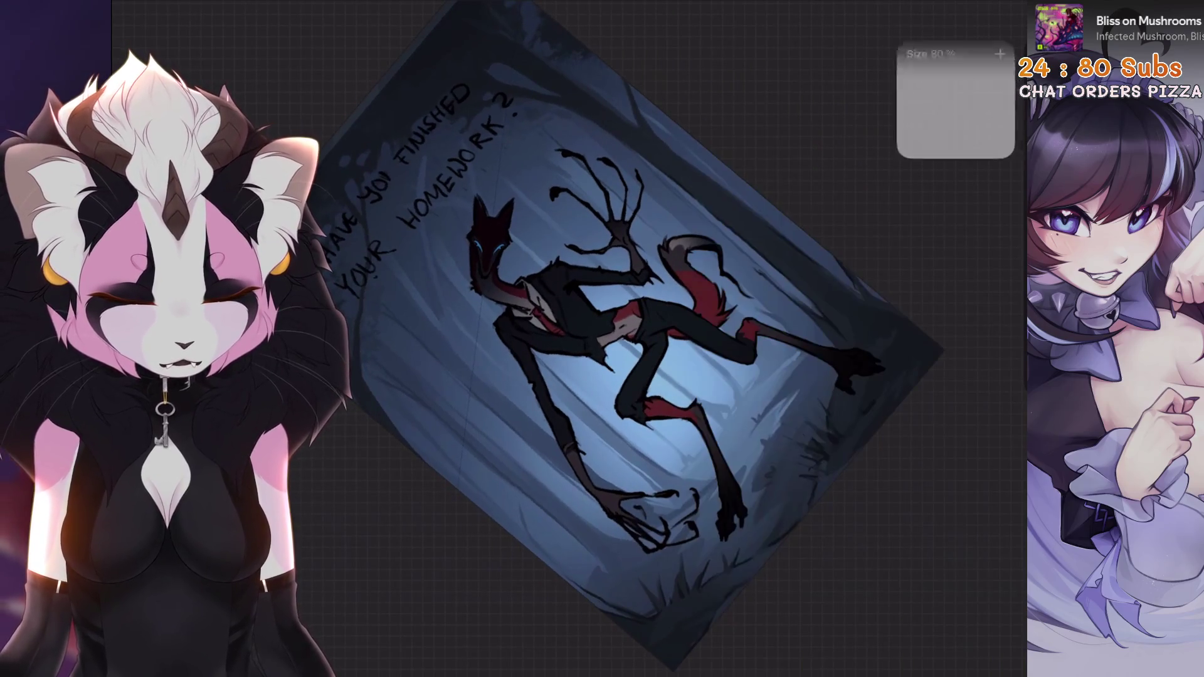
{"action": "key", "text": "ctrl+z"}
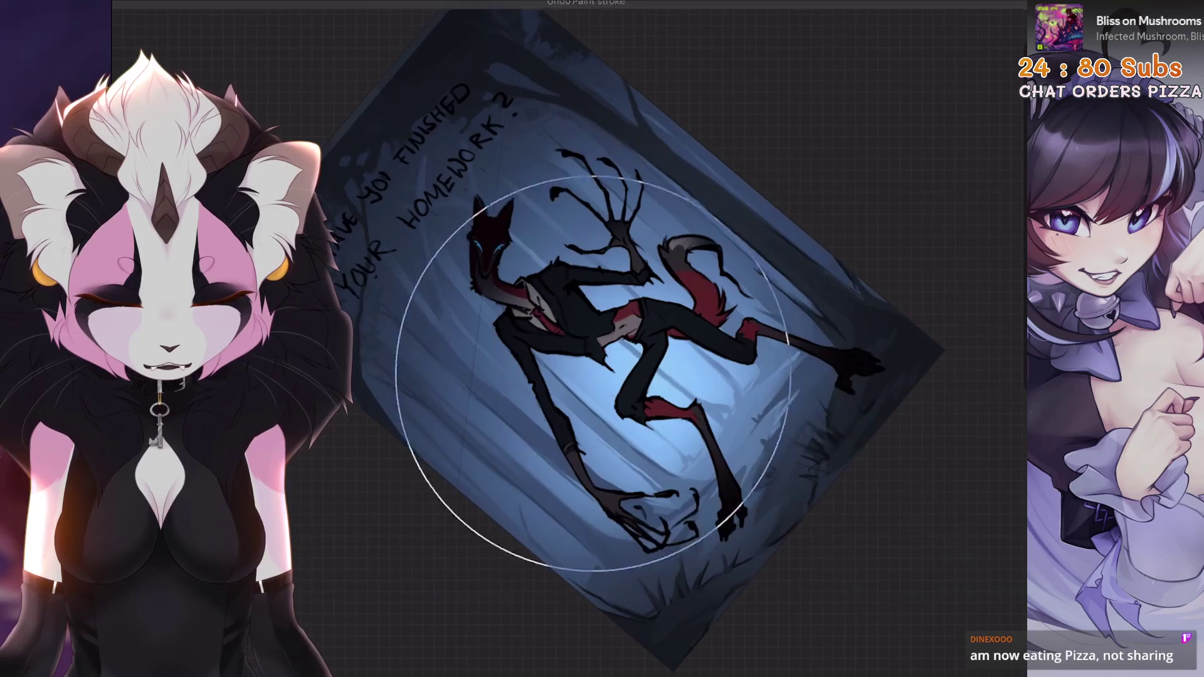
{"action": "key", "text": "bracketleft"}
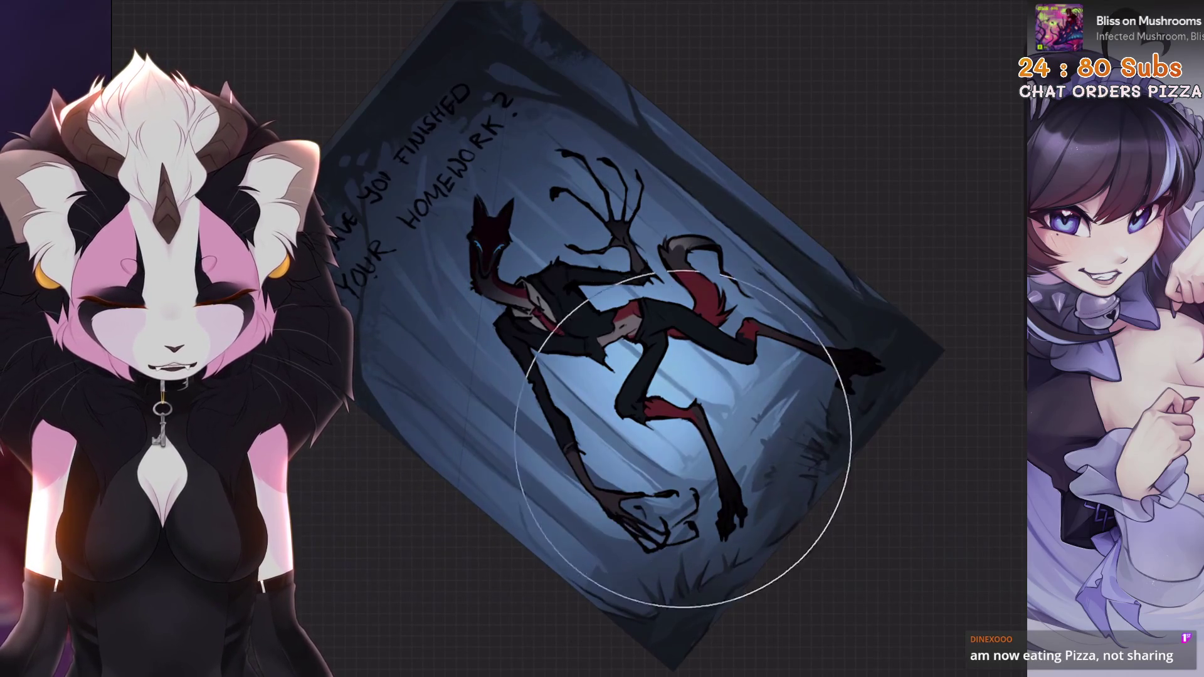
{"action": "mouse_move", "coordinate": [718, 411]}
{"action": "left_mouse_down"}
{"action": "mouse_move", "coordinate": [603, 518]}
{"action": "mouse_move", "coordinate": [402, 408]}
{"action": "mouse_move", "coordinate": [482, 355]}
{"action": "mouse_move", "coordinate": [619, 510]}
{"action": "mouse_move", "coordinate": [590, 439]}
{"action": "mouse_move", "coordinate": [627, 458]}
{"action": "left_mouse_up"}
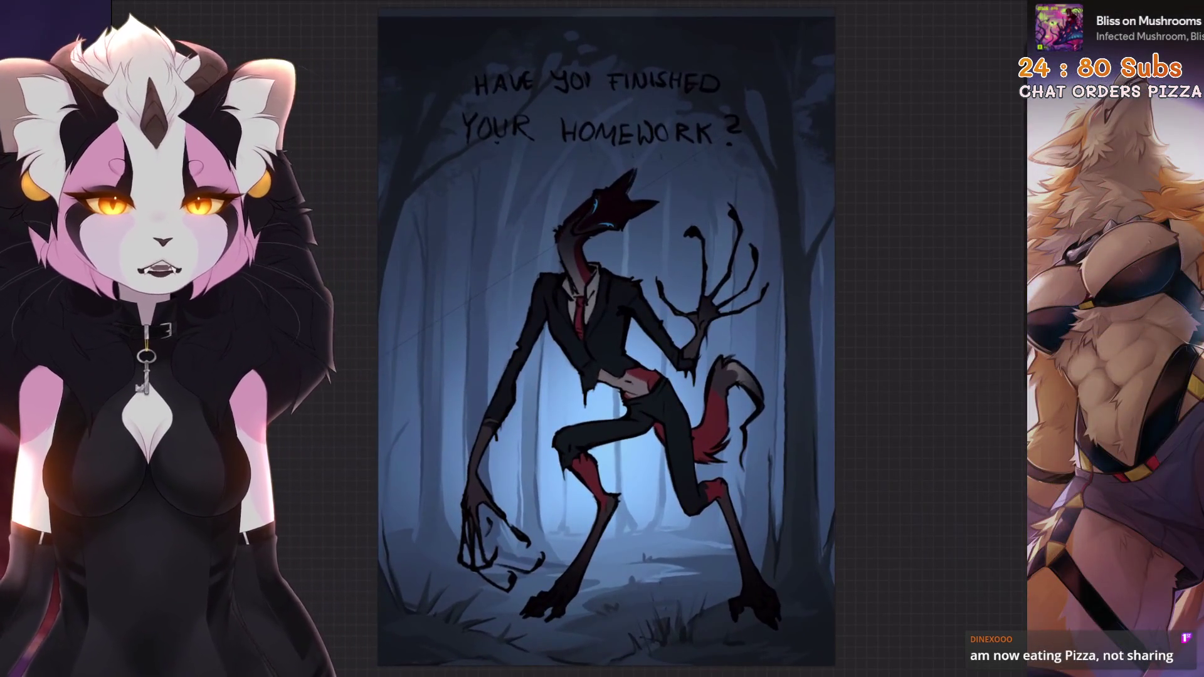
{"action": "mouse_move", "coordinate": [606, 341]}
{"action": "left_mouse_down"}
{"action": "mouse_move", "coordinate": [575, 384]}
{"action": "mouse_move", "coordinate": [533, 401]}
{"action": "mouse_move", "coordinate": [575, 430]}
{"action": "left_mouse_up"}
Compare lighting by toggling Layers 14 and 19, then select both together.
{"action": "left_click", "coordinate": [990, 7]}
{"action": "left_click", "coordinate": [986, 360]}
{"action": "left_click", "coordinate": [986, 360]}
{"action": "left_click", "coordinate": [986, 360]}
{"action": "left_click", "coordinate": [986, 360]}
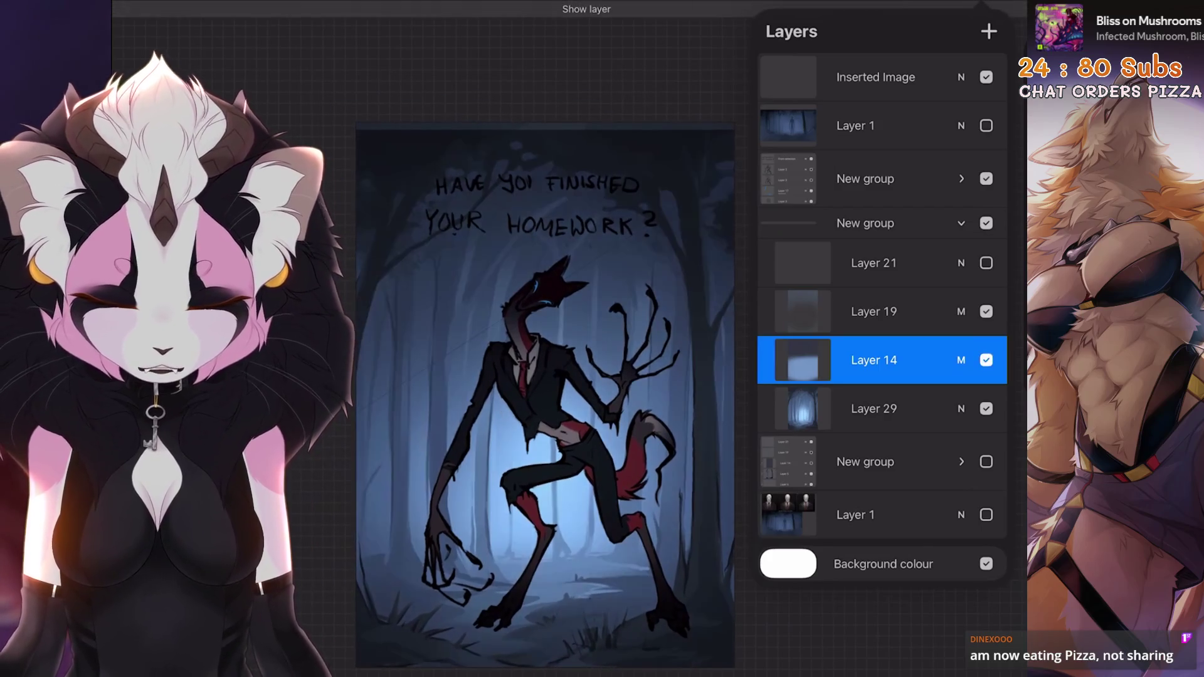
{"action": "scroll", "coordinate": [545, 399], "scroll_direction": "up", "scroll_amount": 3}
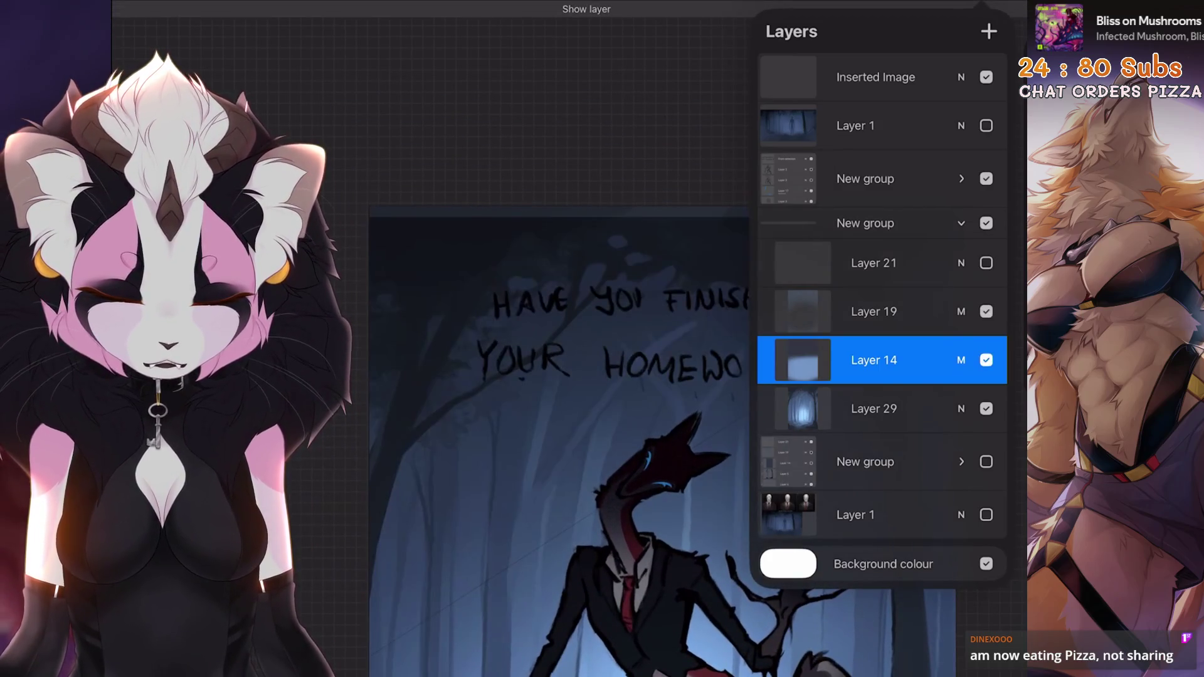
{"action": "left_click", "coordinate": [873, 312]}
{"action": "left_click", "coordinate": [986, 312]}
{"action": "left_click", "coordinate": [987, 311]}
{"action": "left_click", "coordinate": [874, 360]}
{"action": "left_click_drag", "start_coordinate": [841, 312], "coordinate": [916, 312]}
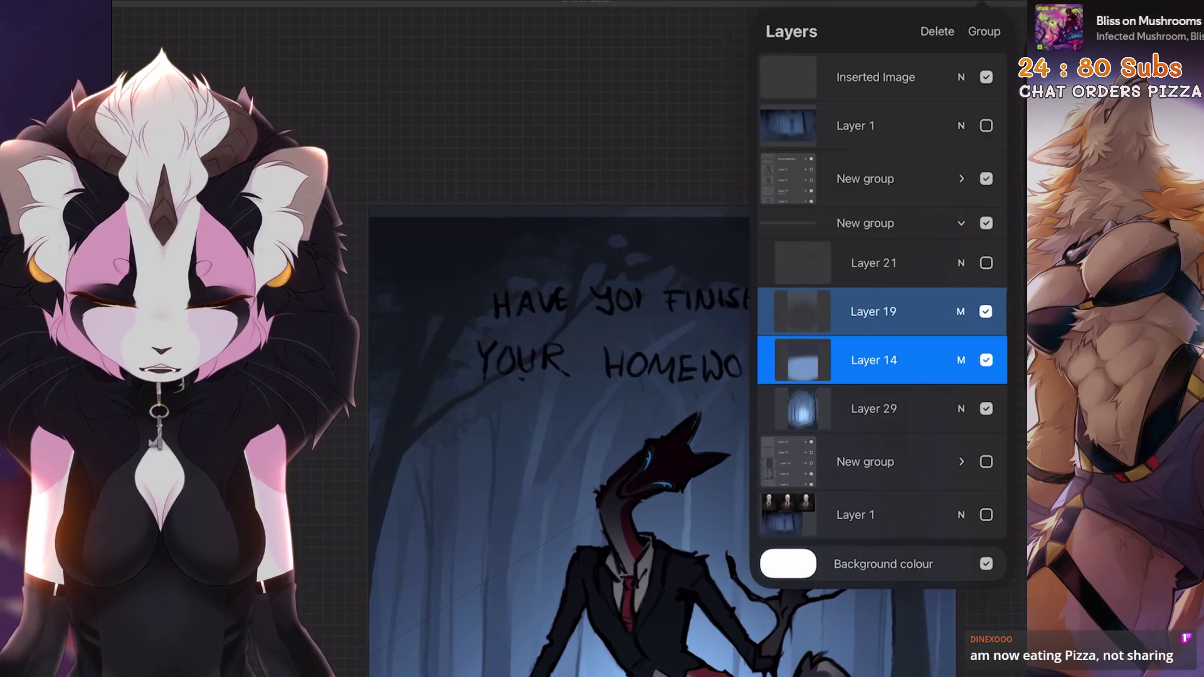
Transform the selected Layers 19 and 14 together over the forest.
{"action": "key", "text": "v"}
{"action": "key", "text": "v"}
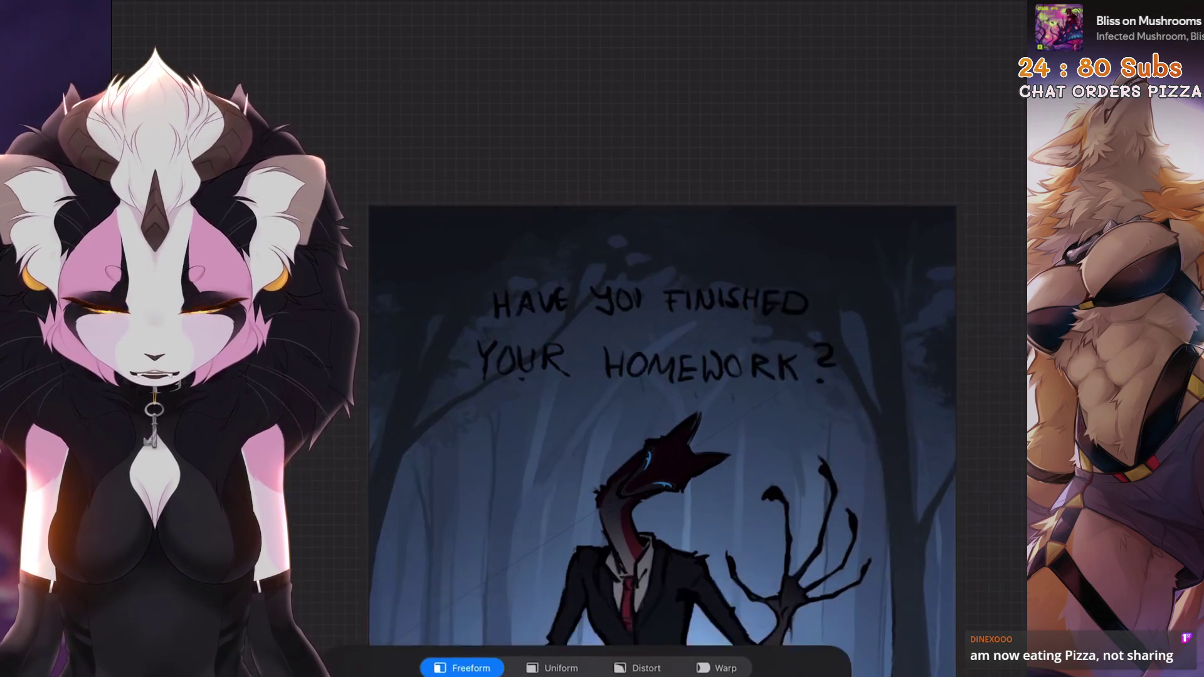
{"action": "scroll", "coordinate": [662, 402], "scroll_direction": "down", "scroll_amount": 5}
{"action": "scroll", "coordinate": [521, 364], "scroll_direction": "up", "scroll_amount": 3}
{"action": "scroll", "coordinate": [520, 314], "scroll_direction": "down", "scroll_amount": 2}
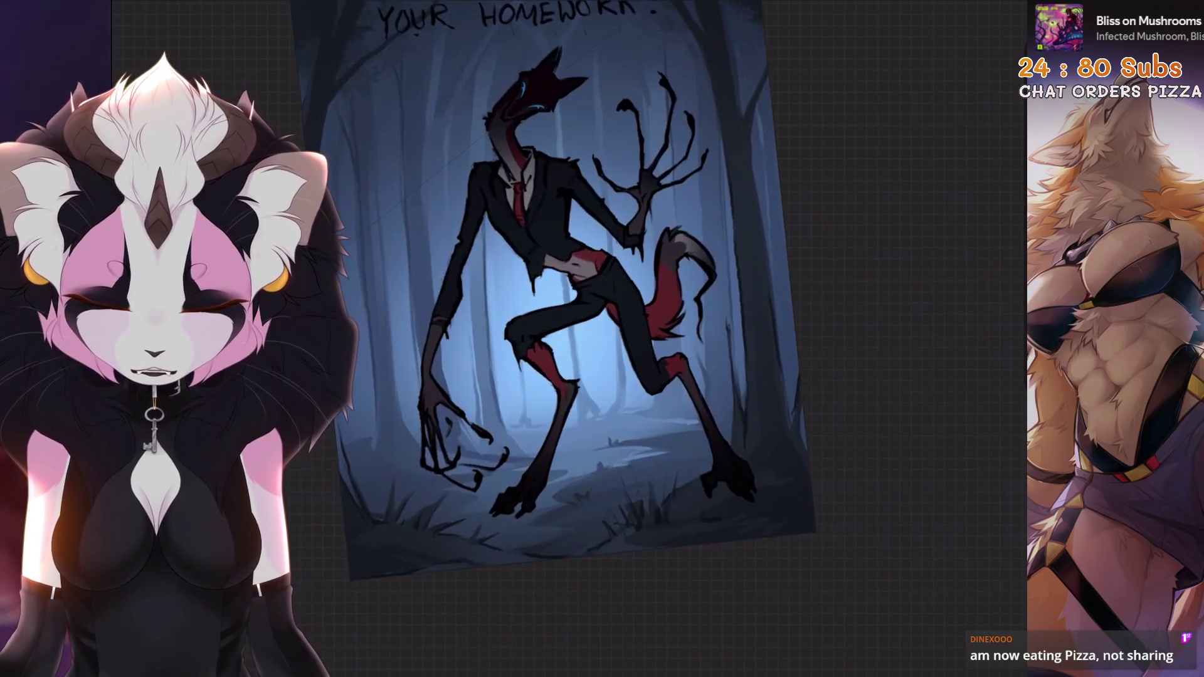
{"action": "scroll", "coordinate": [521, 314], "scroll_direction": "down", "scroll_amount": 3}
{"action": "scroll", "coordinate": [564, 351], "scroll_direction": "up", "scroll_amount": 4}
{"action": "scroll", "coordinate": [564, 352], "scroll_direction": "down", "scroll_amount": 2}
Recheck Layer 14's lighting effect, then select the Layer 29 forest background.
{"action": "left_click", "coordinate": [873, 312]}
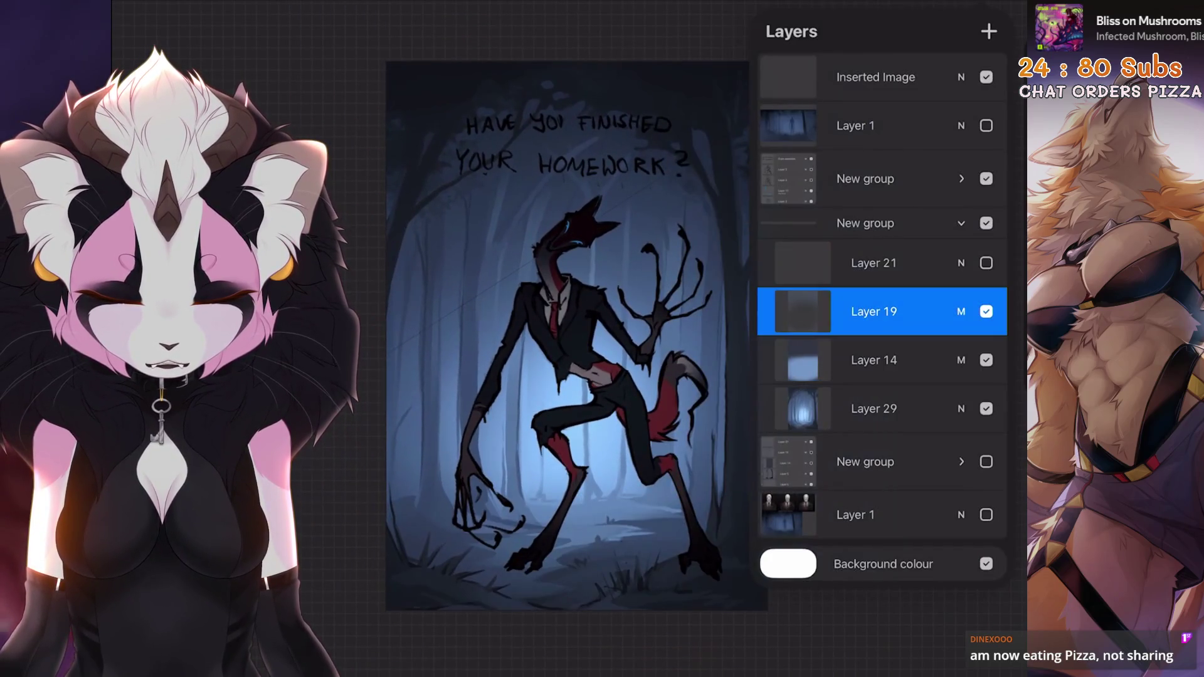
{"action": "left_click", "coordinate": [986, 360]}
{"action": "left_click", "coordinate": [986, 360]}
{"action": "left_click", "coordinate": [986, 312]}
{"action": "left_click", "coordinate": [986, 312]}
{"action": "left_click", "coordinate": [874, 360]}
{"action": "scroll", "coordinate": [520, 345], "scroll_direction": "down", "scroll_amount": 2}
{"action": "left_click", "coordinate": [986, 360]}
{"action": "left_click", "coordinate": [986, 360]}
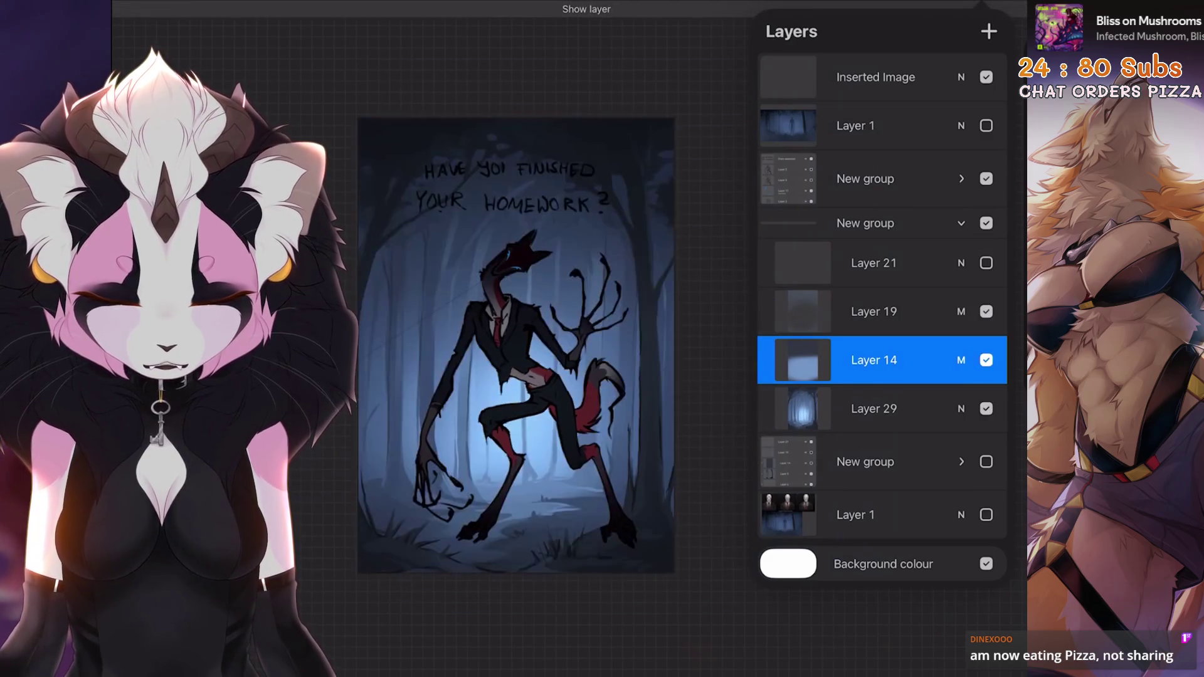
{"action": "left_click_drag", "start_coordinate": [596, 188], "coordinate": [611, 217]}
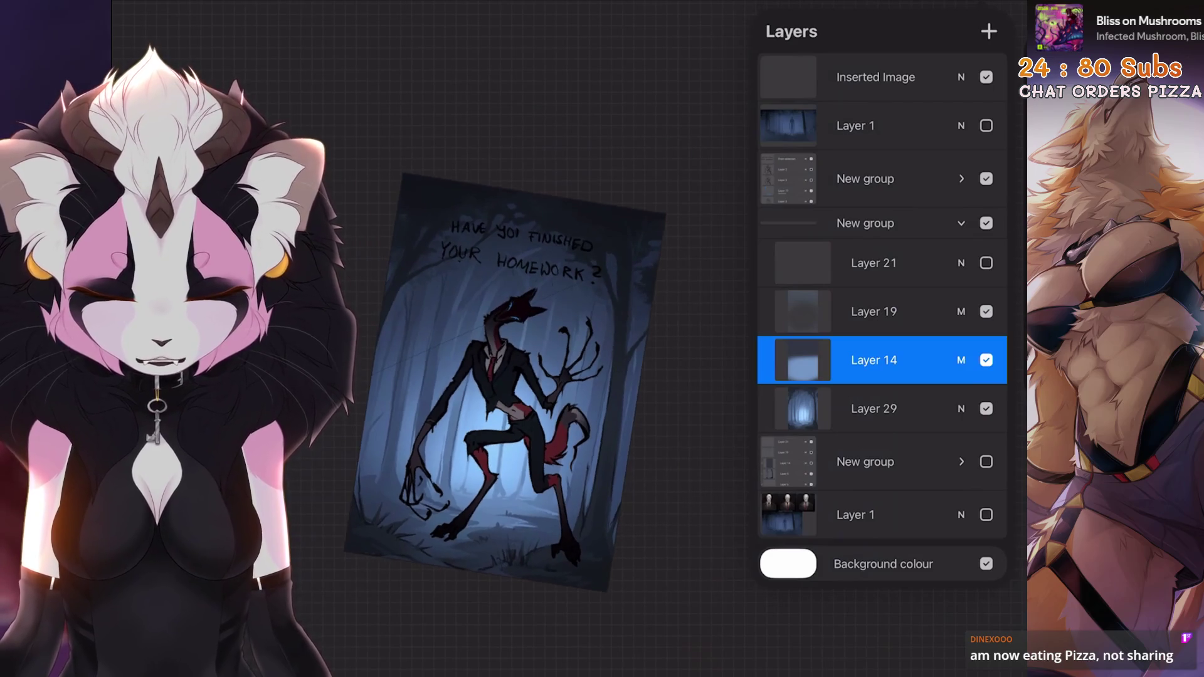
{"action": "scroll", "coordinate": [565, 351], "scroll_direction": "up", "scroll_amount": 2}
{"action": "left_click", "coordinate": [874, 409]}
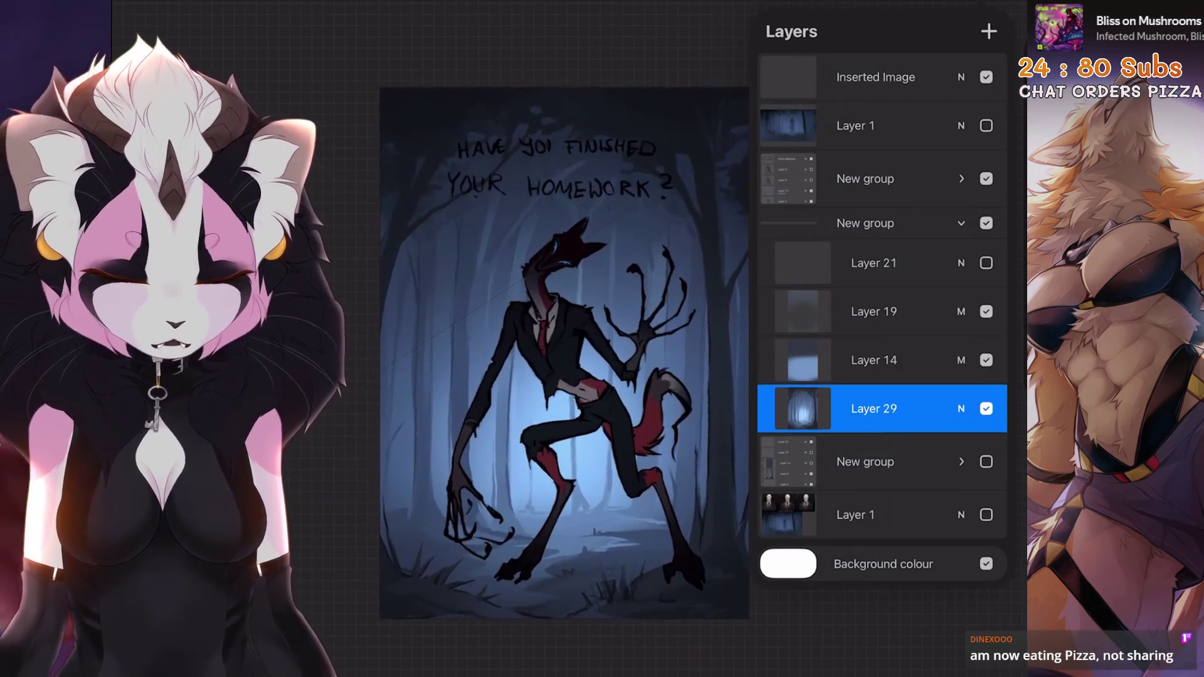
Automatically select the pale background area, then undo the selection.
{"action": "key", "text": "s"}
{"action": "left_click_drag", "start_coordinate": [690, 188], "coordinate": [602, 188]}
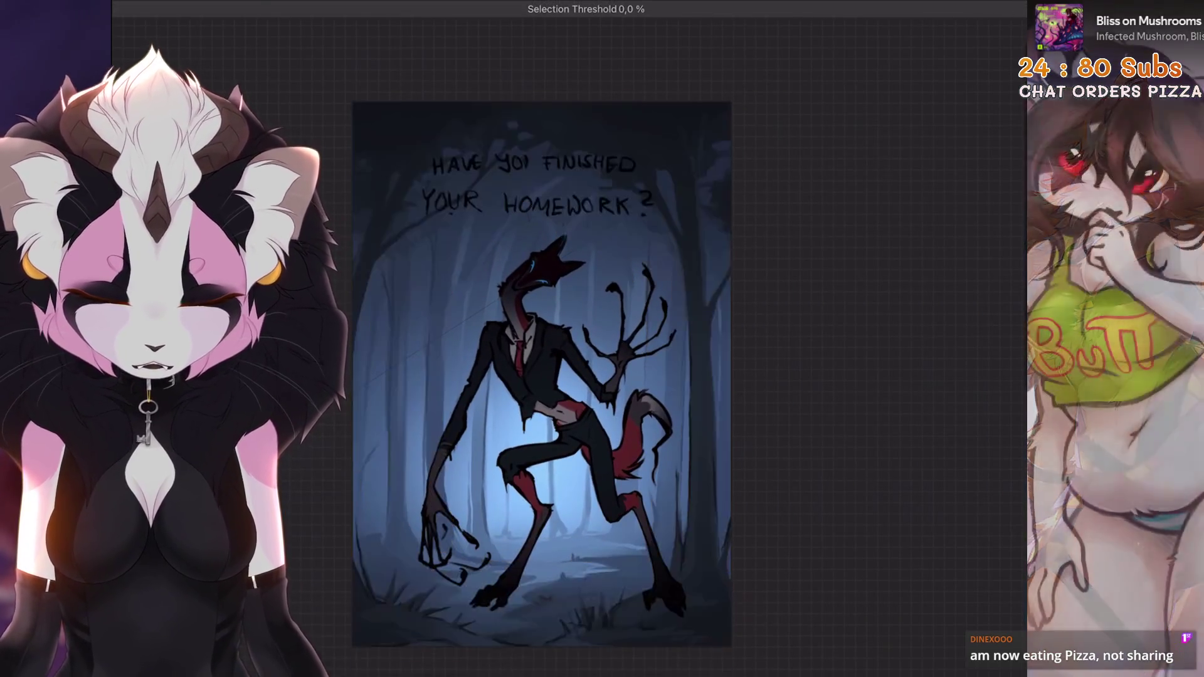
{"action": "left_click_drag", "start_coordinate": [662, 138], "coordinate": [696, 138]}
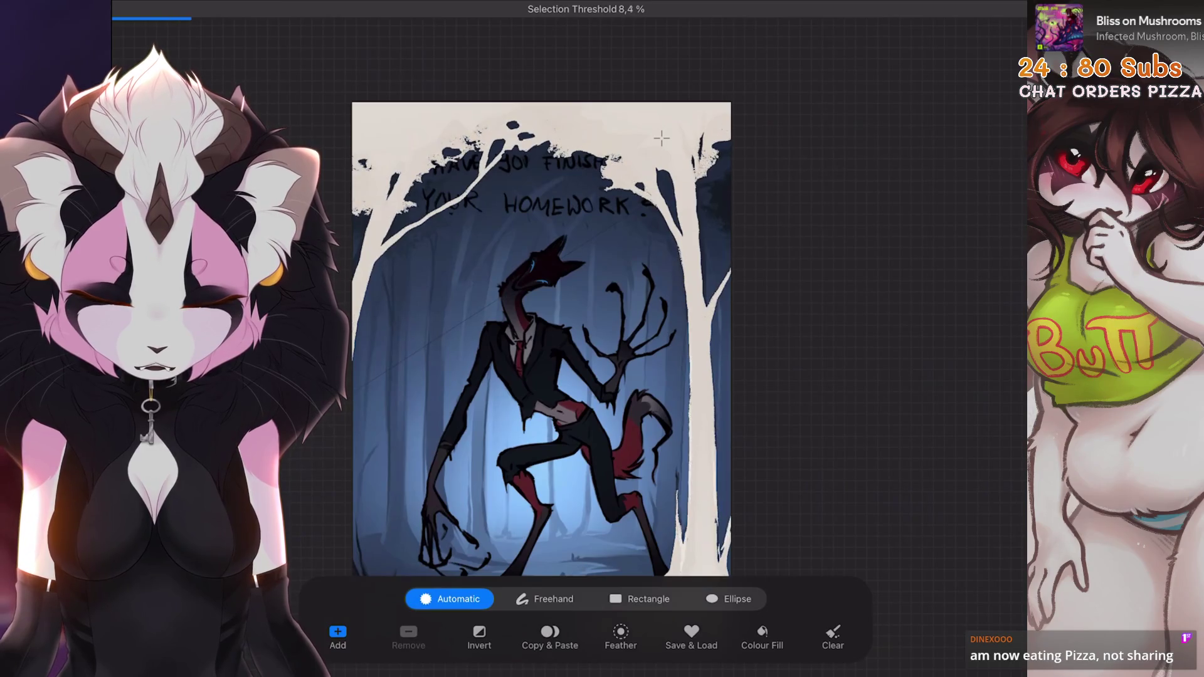
{"action": "mouse_move", "coordinate": [542, 338]}
{"action": "left_mouse_down"}
{"action": "mouse_move", "coordinate": [483, 327]}
{"action": "mouse_move", "coordinate": [480, 299]}
{"action": "left_mouse_up"}
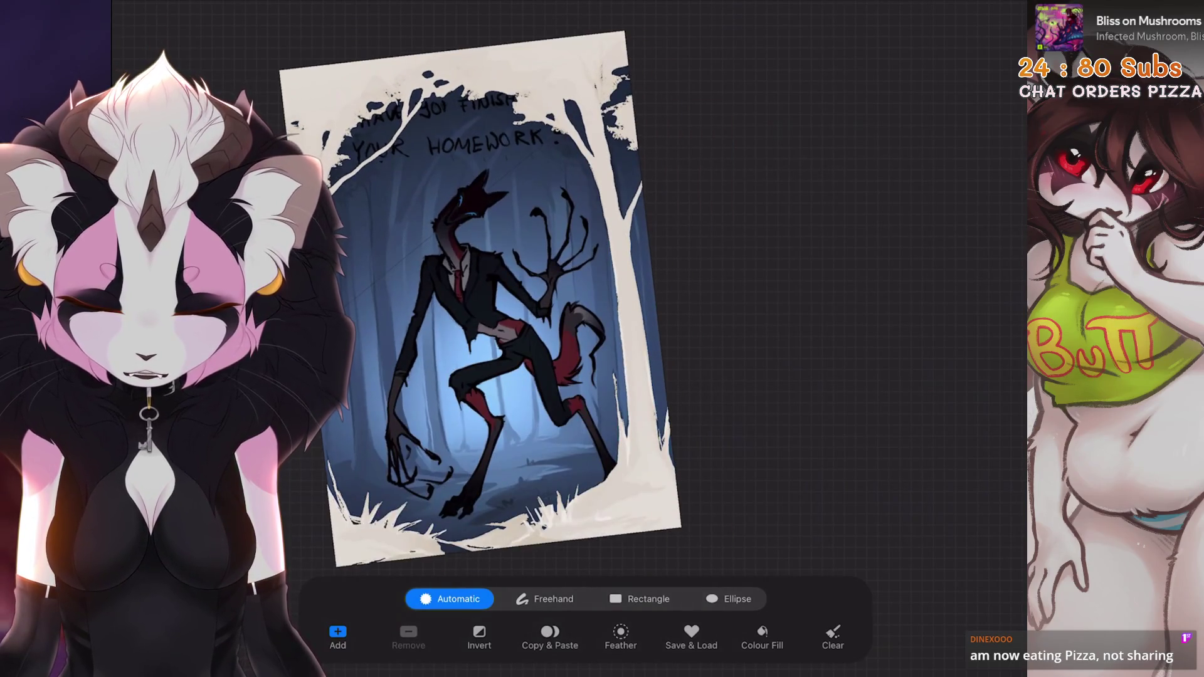
{"action": "key", "text": "ctrl+z"}
{"action": "key", "text": "ctrl+z"}
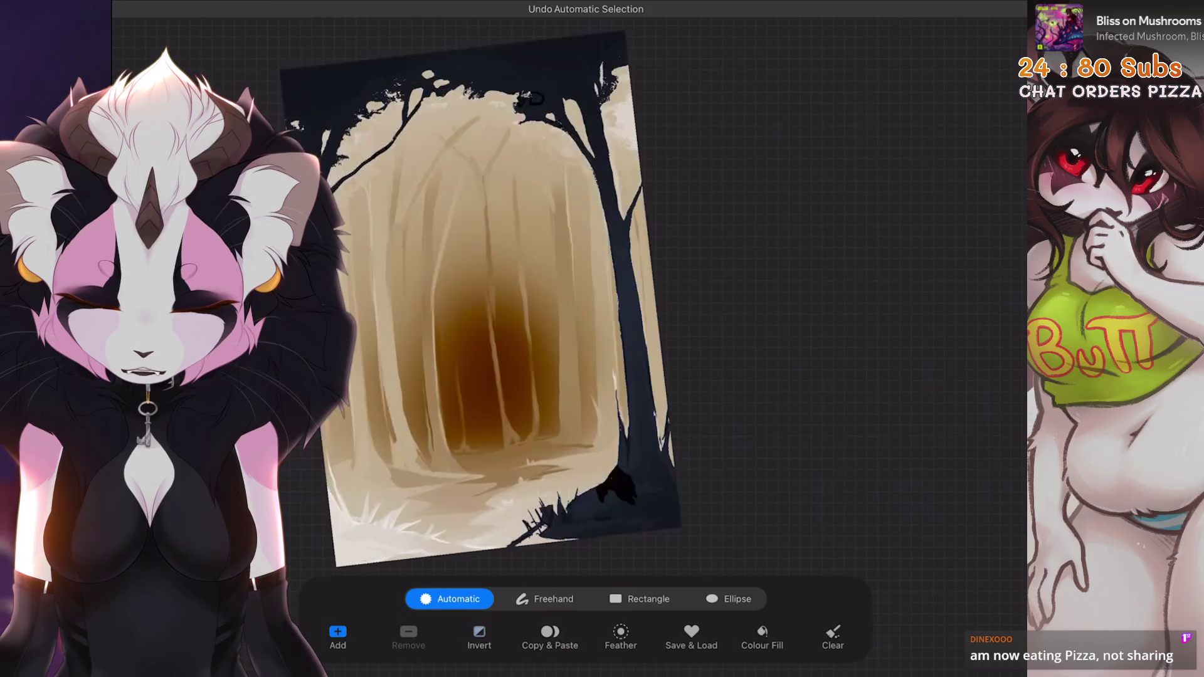
Pick a darker navy blue and set the brush size to 20%.
{"action": "key", "text": "ctrl+z"}
{"action": "key", "text": "l"}
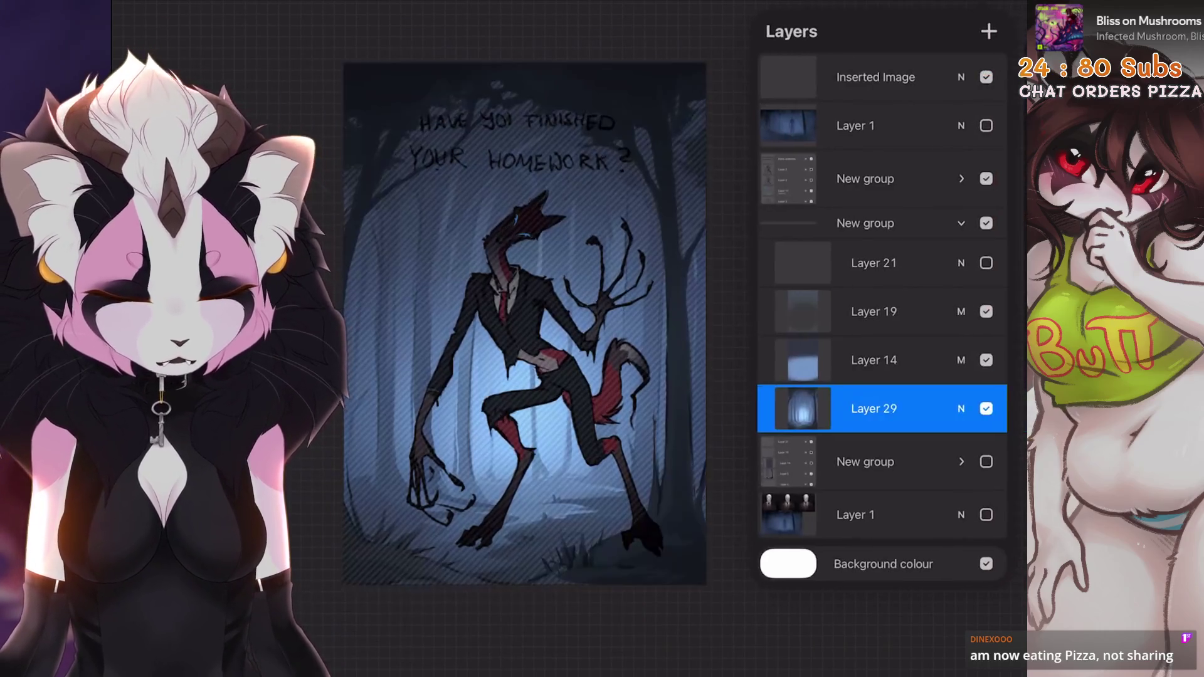
{"action": "key", "text": "c"}
{"action": "left_click_drag", "start_coordinate": [860, 201], "coordinate": [887, 256]}
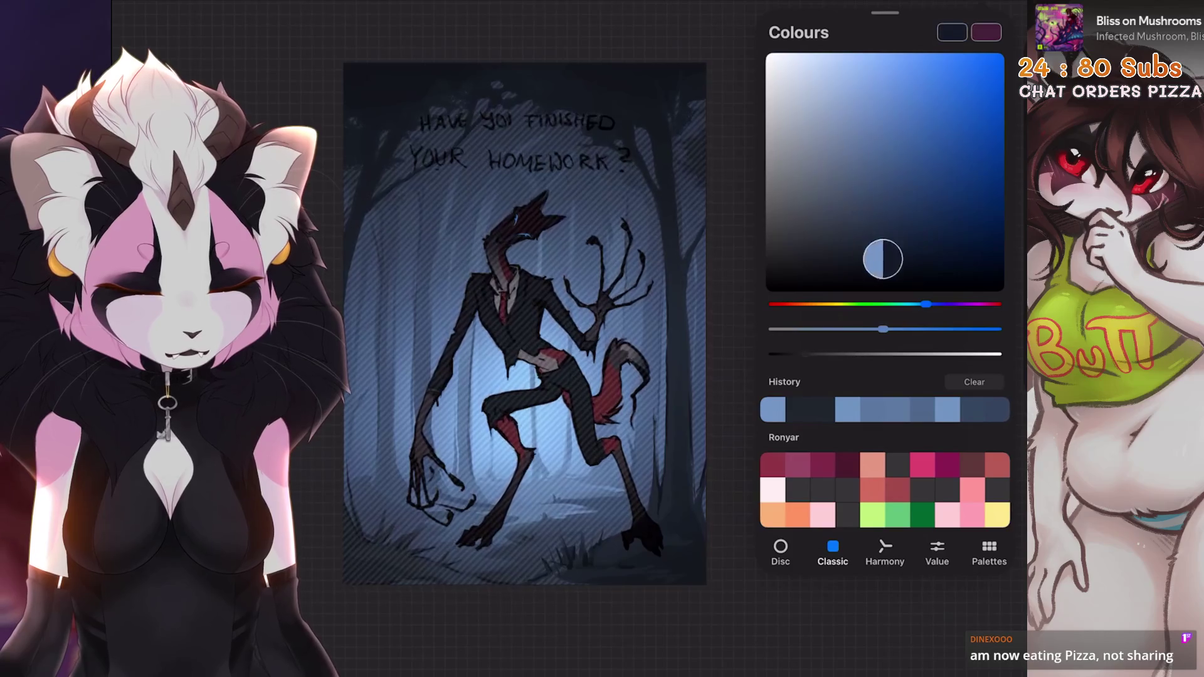
{"action": "key", "text": "bracketright"}
{"action": "mouse_move", "coordinate": [431, 511]}
{"action": "left_mouse_down"}
{"action": "mouse_move", "coordinate": [430, 107]}
{"action": "mouse_move", "coordinate": [565, 539]}
{"action": "left_mouse_up"}
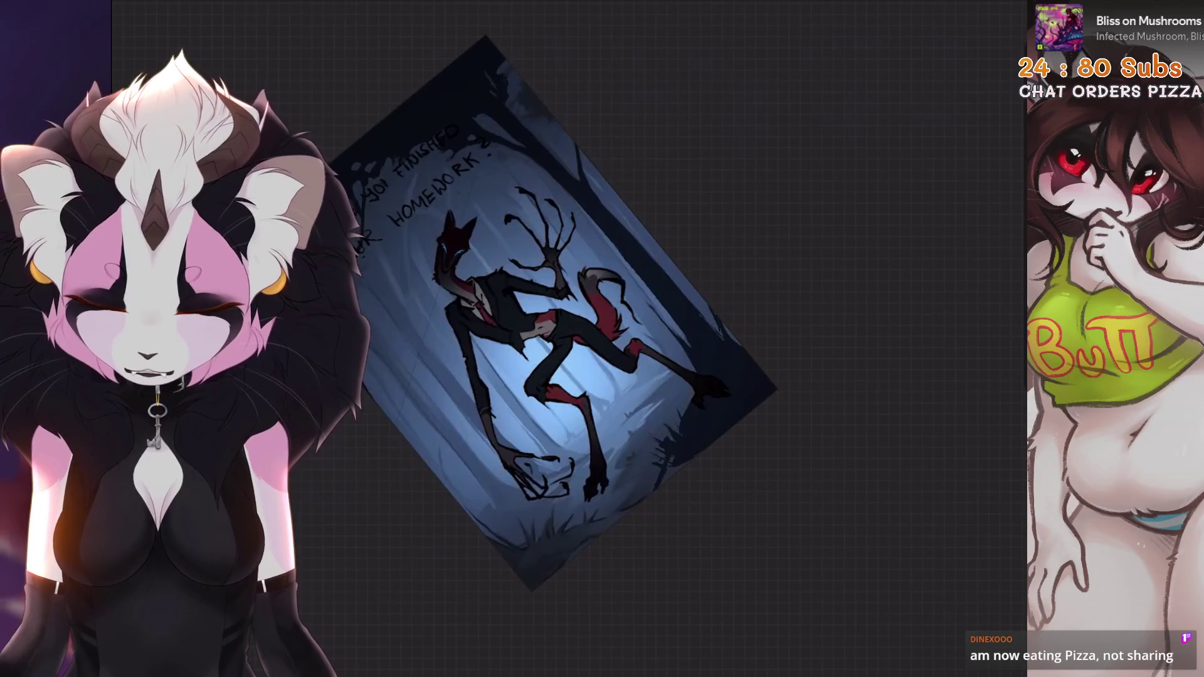
{"action": "scroll", "coordinate": [956, 99], "scroll_direction": "up", "scroll_amount": 5}
{"action": "key", "text": "bracketleft"}
{"action": "key", "text": "bracketleft"}
{"action": "key", "text": "bracketleft"}
{"action": "key", "text": "bracketright"}
{"action": "key", "text": "bracketright"}
{"action": "key", "text": "bracketright"}
{"action": "left_click_drag", "start_coordinate": [956, 99], "coordinate": [698, 481]}
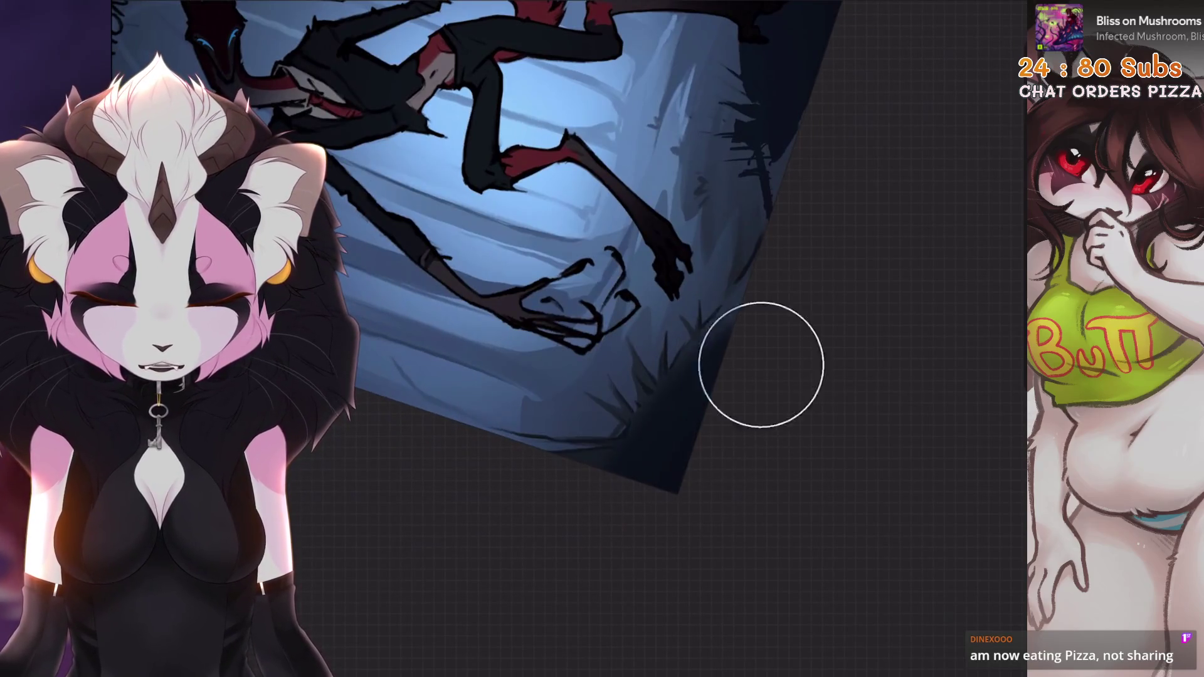
{"action": "left_click_drag", "start_coordinate": [808, 149], "coordinate": [739, 279]}
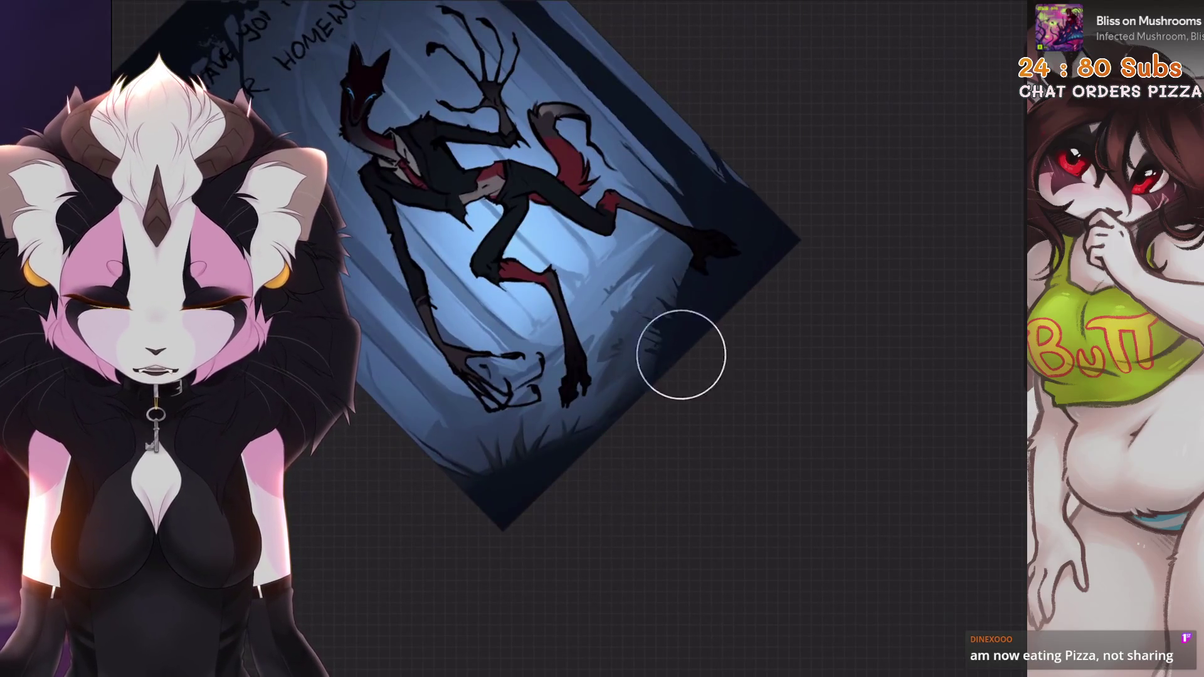
{"action": "mouse_move", "coordinate": [327, 263]}
{"action": "left_mouse_down"}
{"action": "mouse_move", "coordinate": [424, 111]}
{"action": "mouse_move", "coordinate": [608, 95]}
{"action": "mouse_move", "coordinate": [739, 226]}
{"action": "left_mouse_up"}
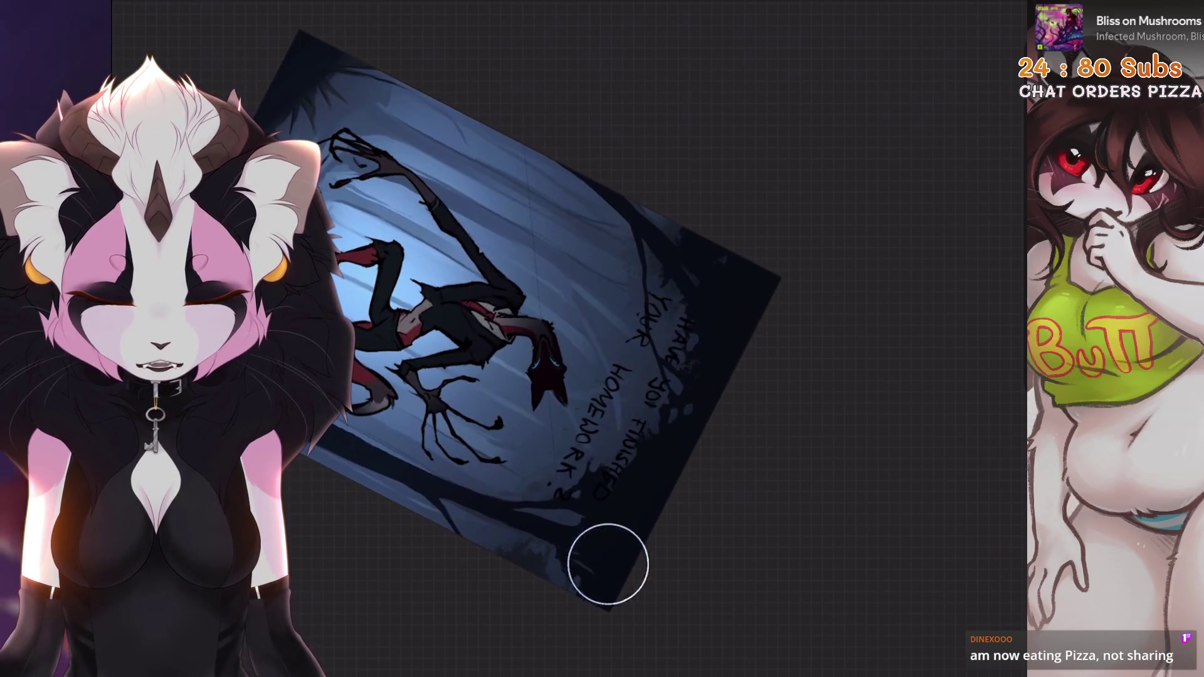
{"action": "mouse_move", "coordinate": [553, 571]}
{"action": "left_mouse_down"}
{"action": "mouse_move", "coordinate": [477, 376]}
{"action": "mouse_move", "coordinate": [489, 439]}
{"action": "mouse_move", "coordinate": [476, 326]}
{"action": "left_mouse_up"}
{"action": "left_click", "coordinate": [961, 408]}
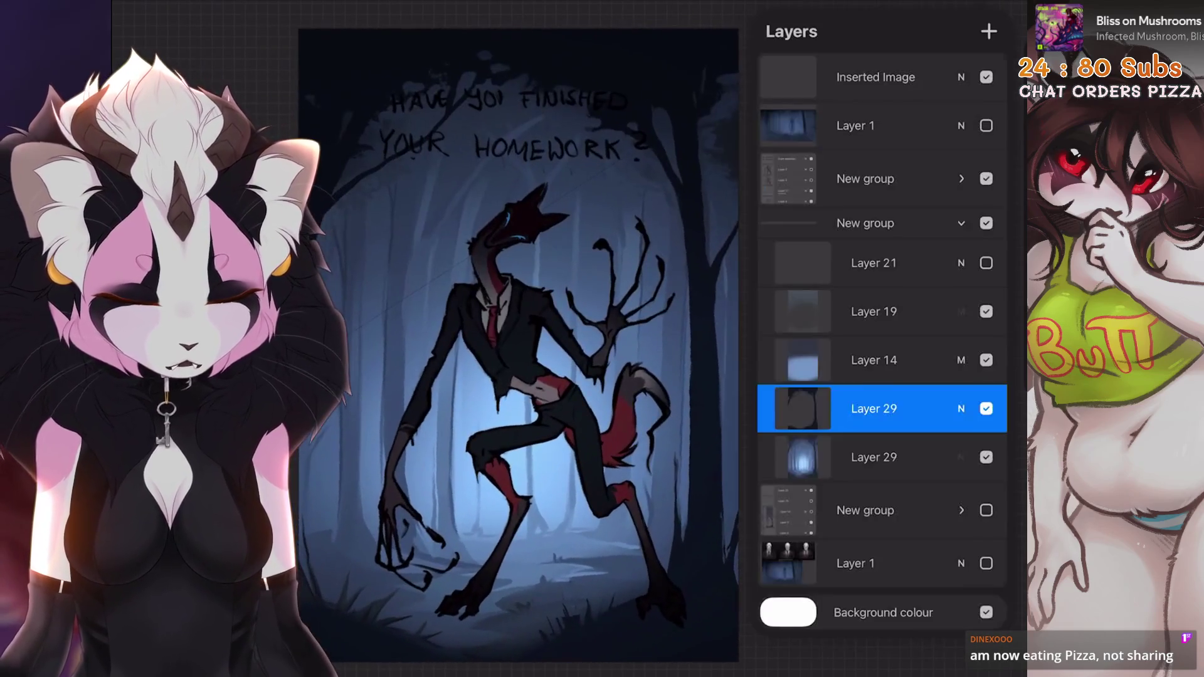
Set Layer 29 to Hard Light blending and toggle its visibility to compare the lighting.
{"action": "scroll", "coordinate": [882, 520], "scroll_direction": "down", "scroll_amount": 5}
{"action": "scroll", "coordinate": [882, 521], "scroll_direction": "up", "scroll_amount": 3}
{"action": "scroll", "coordinate": [882, 521], "scroll_direction": "down", "scroll_amount": 3}
{"action": "mouse_move", "coordinate": [994, 384]}
{"action": "left_mouse_down"}
{"action": "mouse_move", "coordinate": [782, 384]}
{"action": "mouse_move", "coordinate": [797, 384]}
{"action": "left_mouse_up"}
{"action": "left_click", "coordinate": [961, 325]}
{"action": "left_click", "coordinate": [961, 408]}
{"action": "left_click", "coordinate": [961, 317]}
{"action": "left_click", "coordinate": [987, 408]}
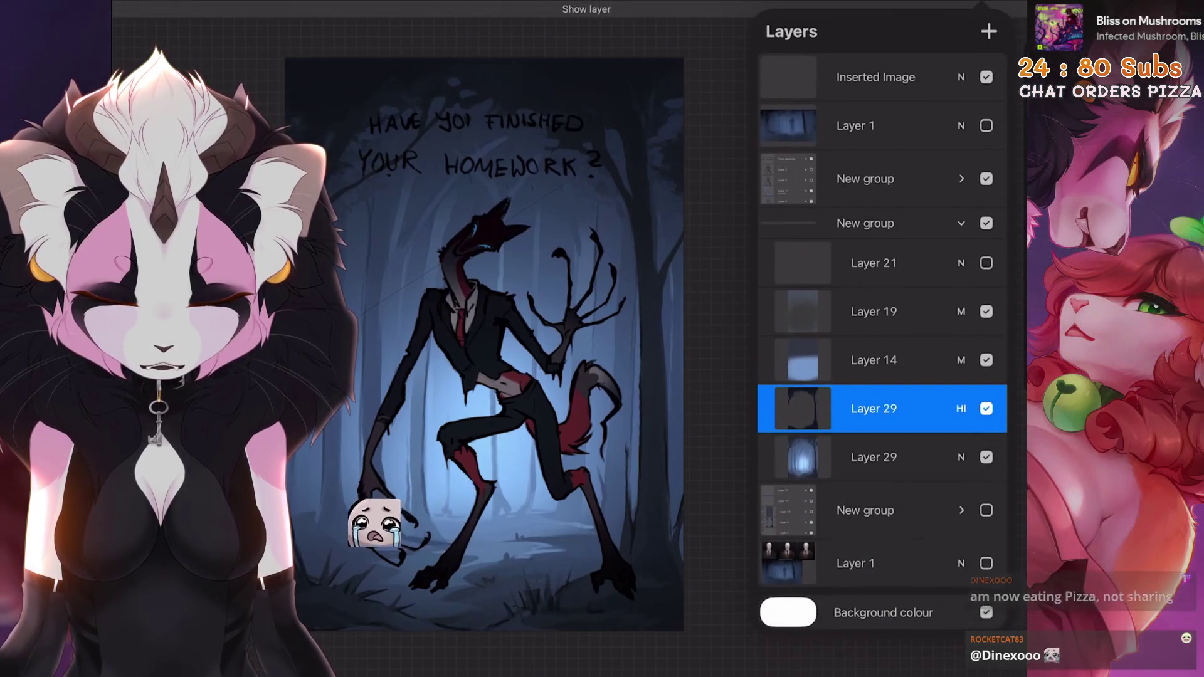
{"action": "left_click", "coordinate": [986, 409]}
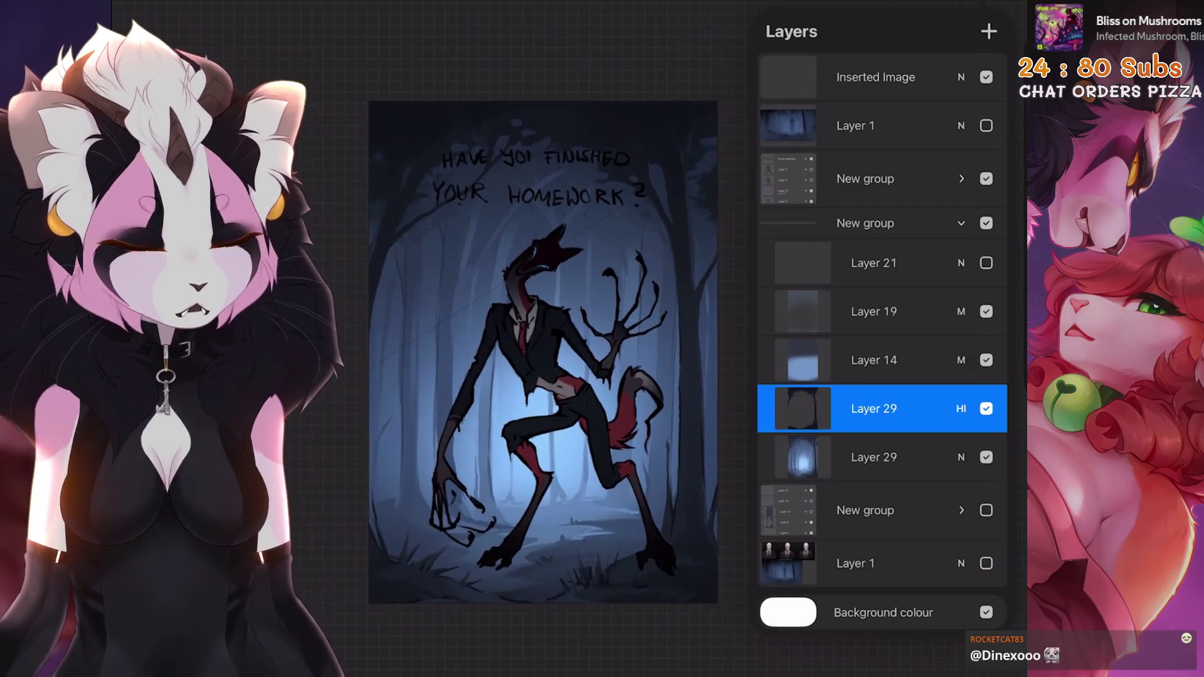
{"action": "left_click", "coordinate": [986, 408]}
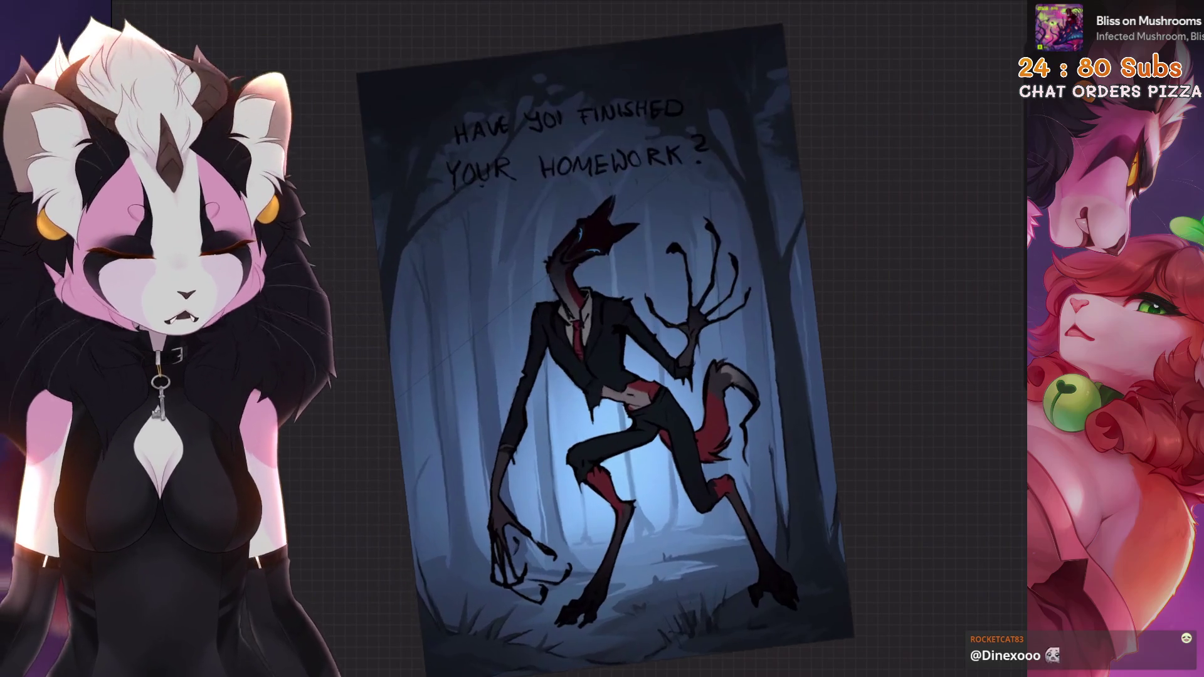
Hide the top New group holding the forest background, leaving the figure on white.
{"action": "left_click_drag", "start_coordinate": [543, 351], "coordinate": [605, 393]}
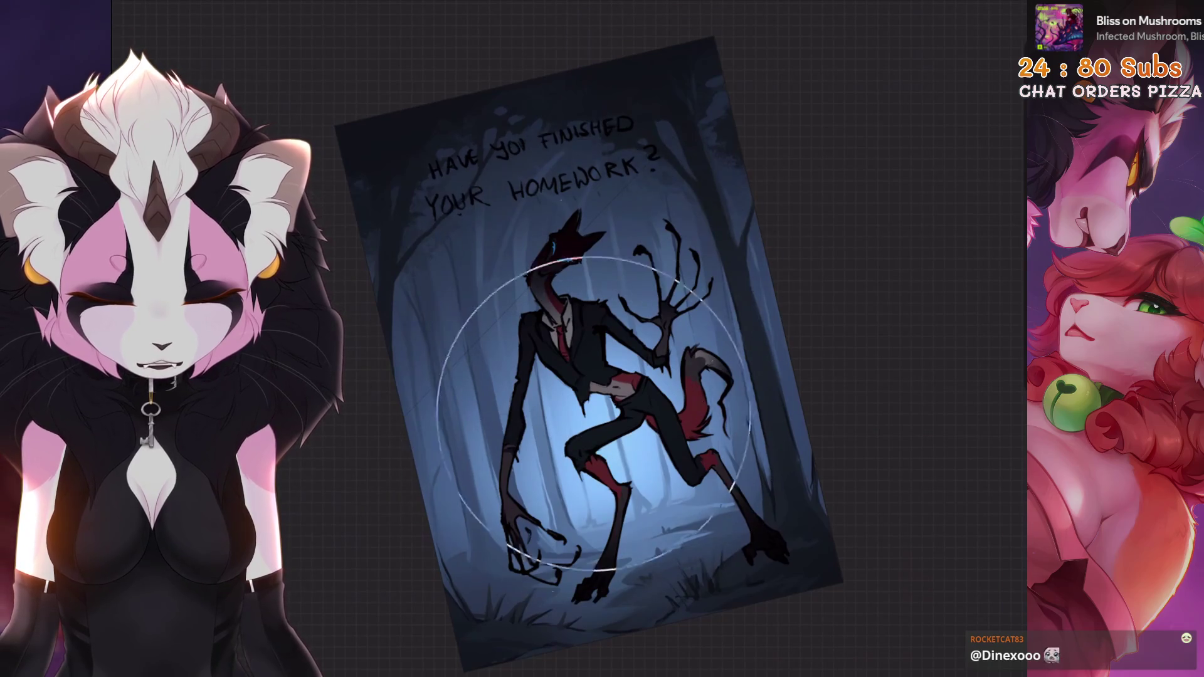
{"action": "key", "text": "l"}
{"action": "left_click_drag", "start_coordinate": [589, 351], "coordinate": [467, 342]}
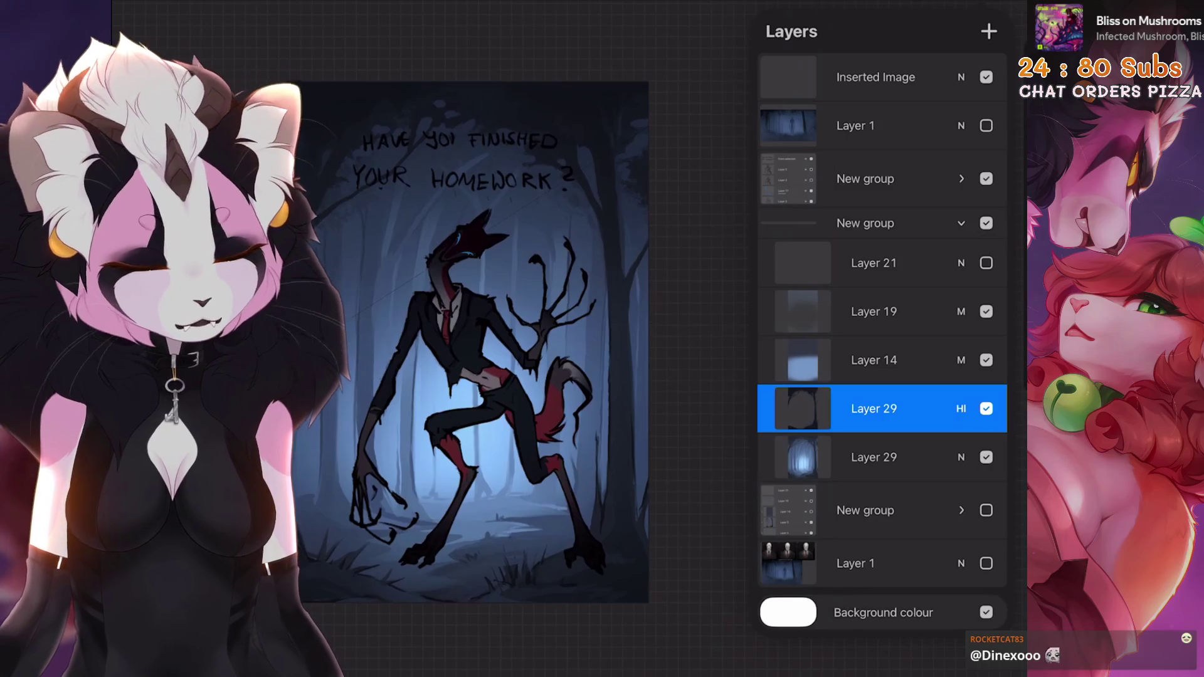
{"action": "left_click", "coordinate": [866, 179]}
{"action": "left_click_drag", "start_coordinate": [941, 178], "coordinate": [809, 179]}
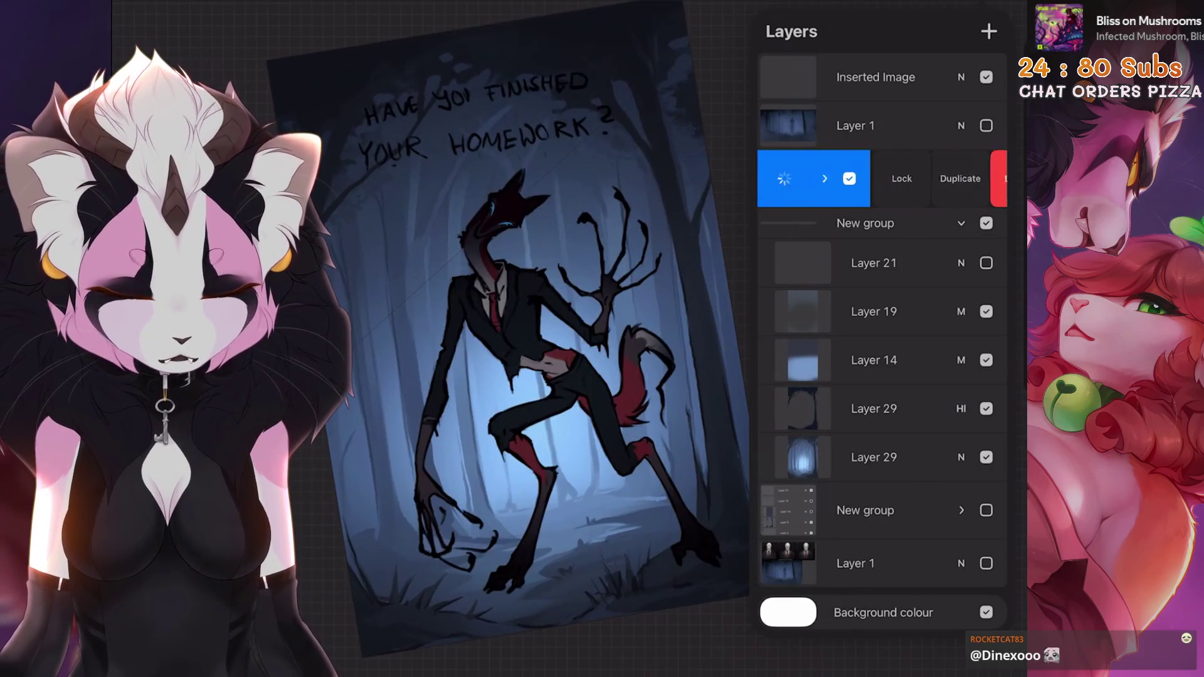
{"action": "left_click", "coordinate": [987, 294]}
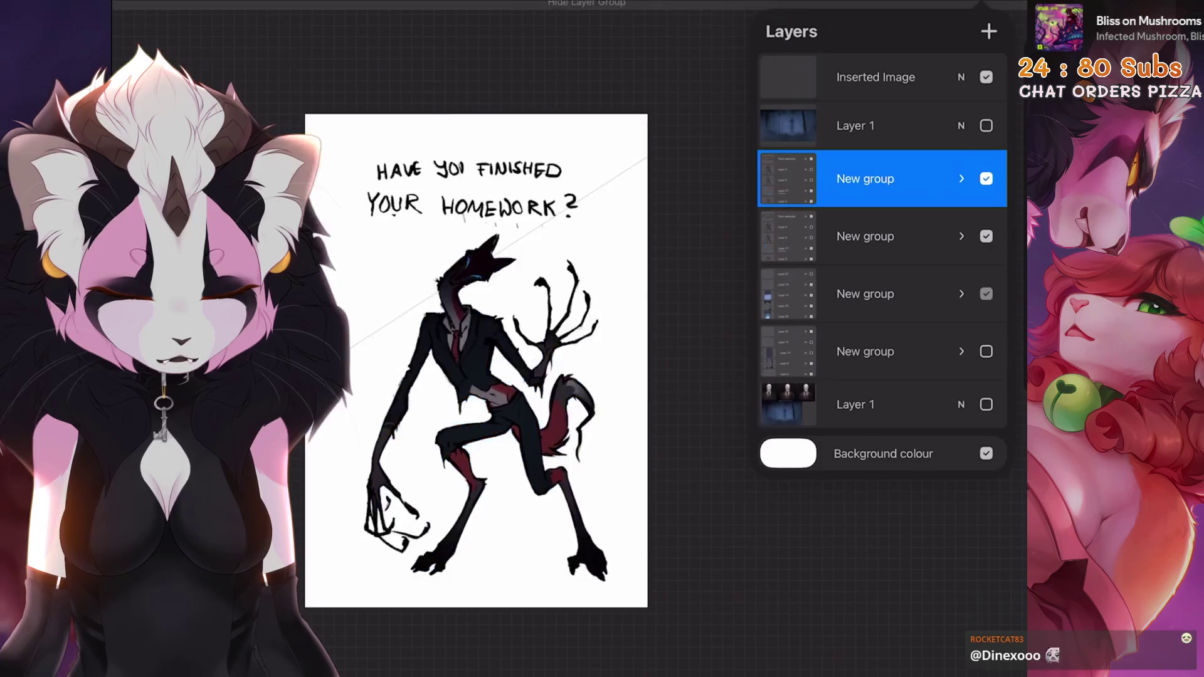
Show the forest background group again and expand it to browse Layers 8 and 12.
{"action": "left_click", "coordinate": [986, 294]}
{"action": "left_click", "coordinate": [962, 179]}
{"action": "scroll", "coordinate": [883, 377], "scroll_direction": "down", "scroll_amount": 1}
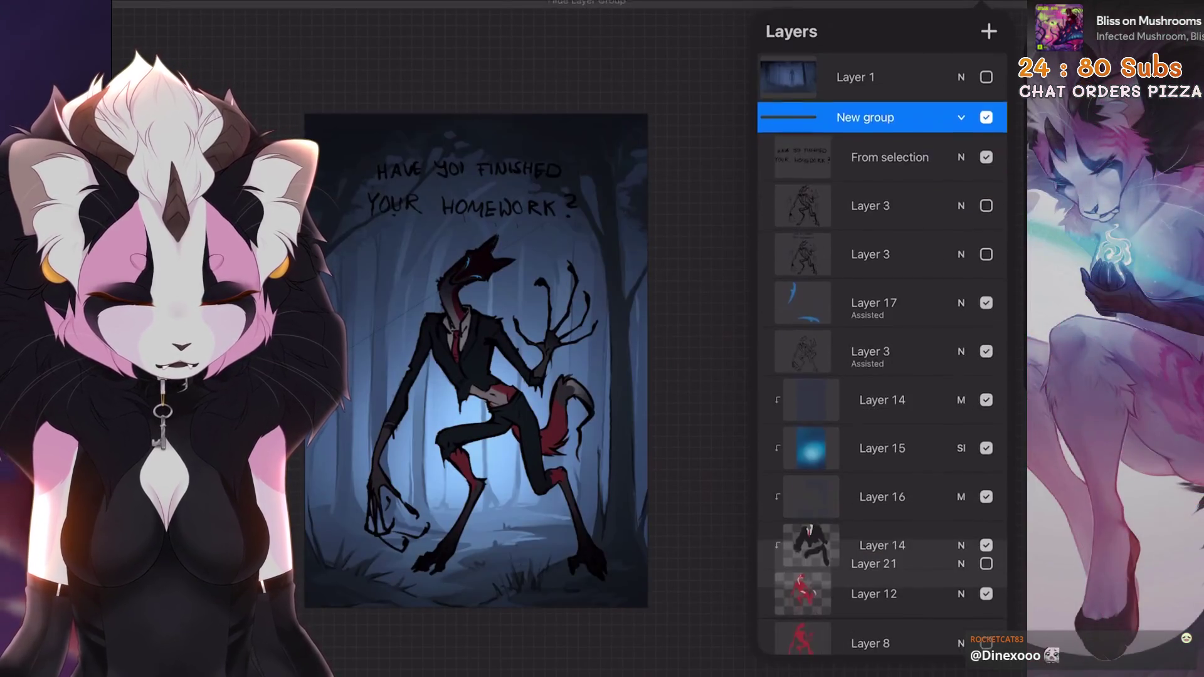
{"action": "scroll", "coordinate": [882, 352], "scroll_direction": "down", "scroll_amount": 5}
{"action": "left_click", "coordinate": [878, 491]}
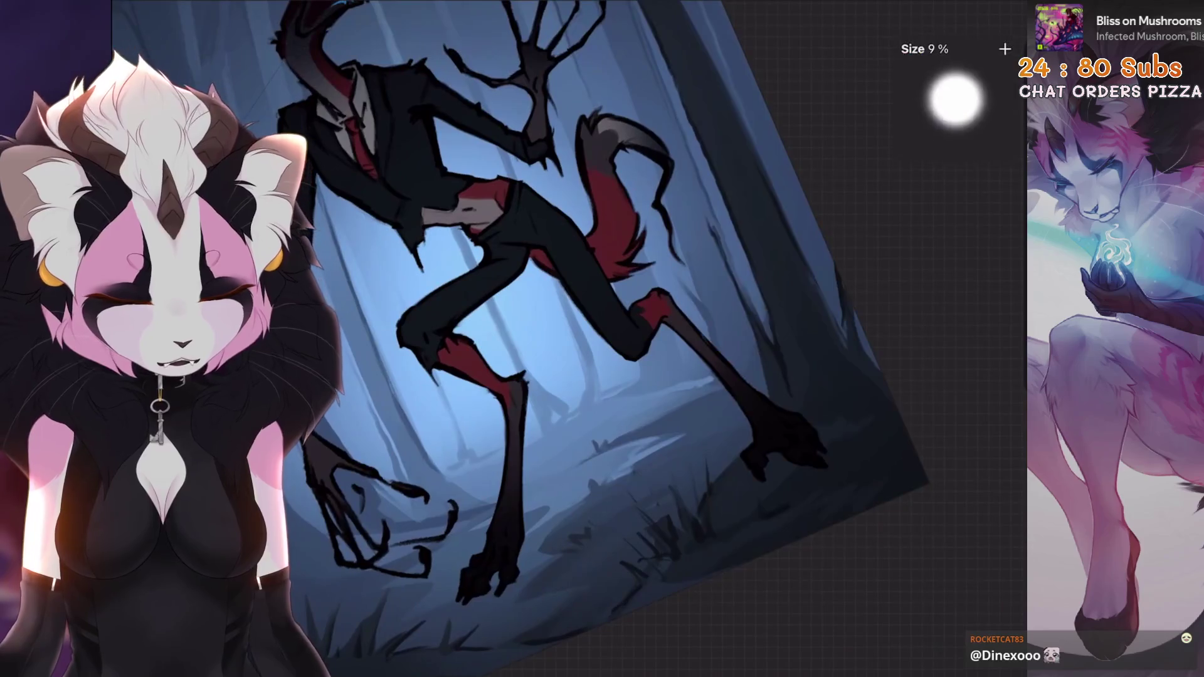
{"action": "scroll", "coordinate": [565, 314], "scroll_direction": "down", "scroll_amount": 1}
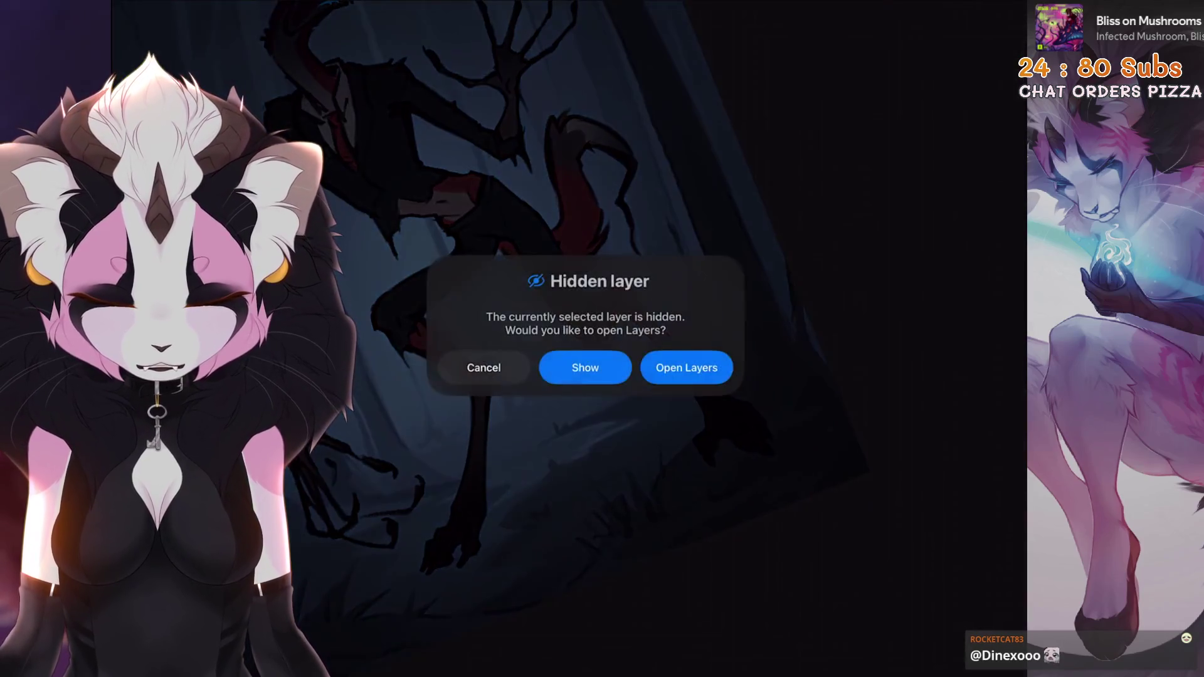
{"action": "left_click", "coordinate": [686, 366]}
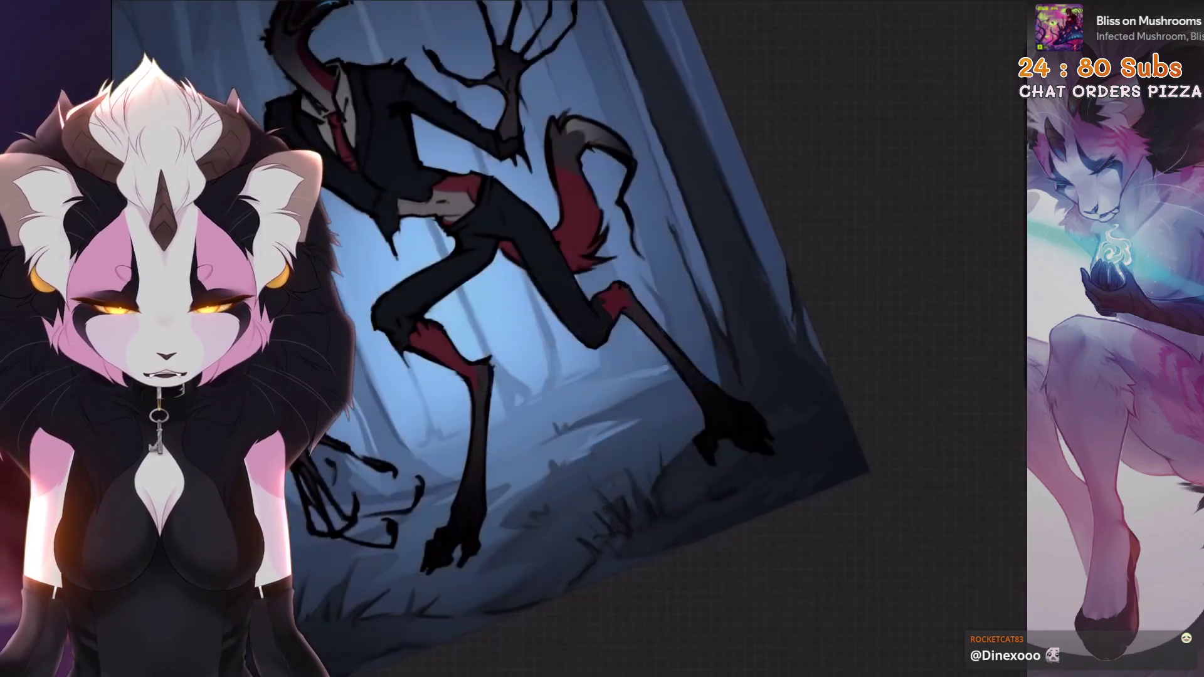
{"action": "left_click", "coordinate": [875, 319]}
{"action": "left_click", "coordinate": [715, 467]}
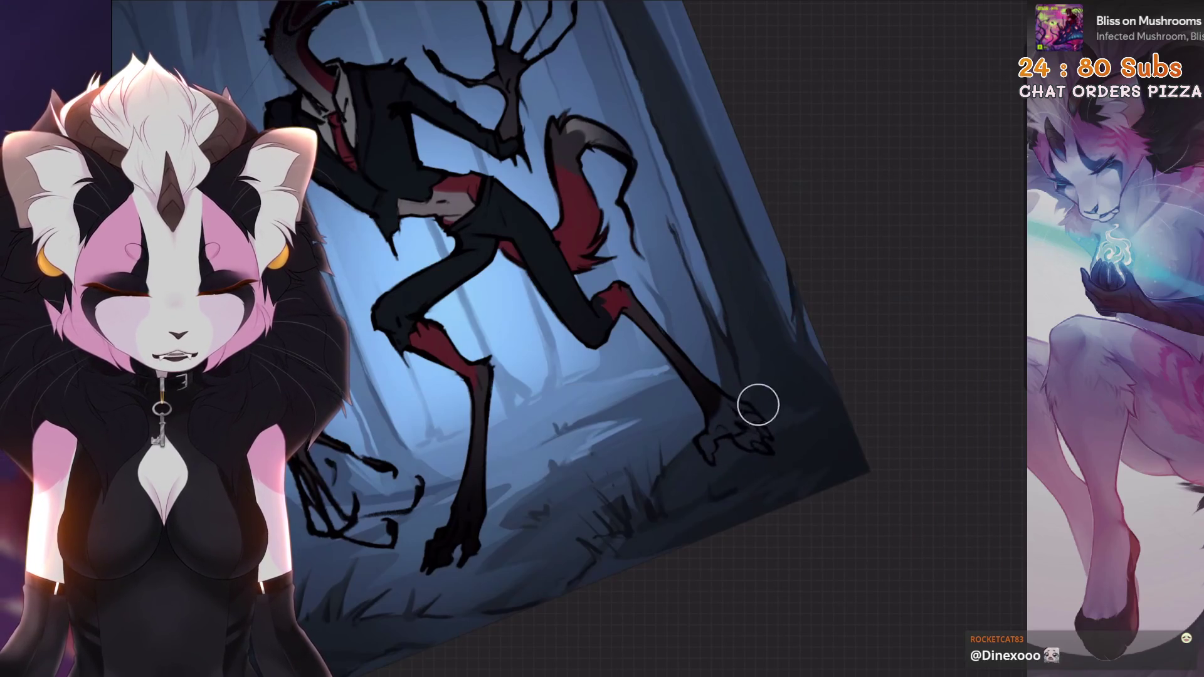
Select the upper Layer 3, undo that selection, then select the middle New group.
{"action": "scroll", "coordinate": [759, 405], "scroll_direction": "down", "scroll_amount": 3}
{"action": "key", "text": "l"}
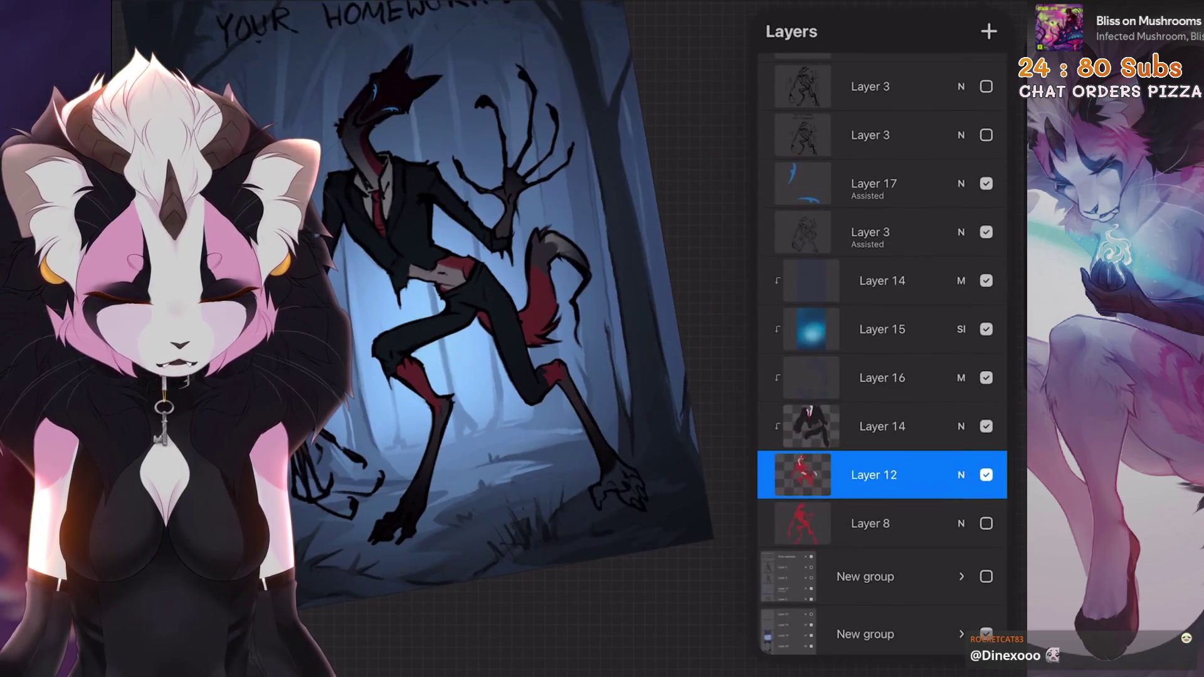
{"action": "scroll", "coordinate": [882, 351], "scroll_direction": "up", "scroll_amount": 3}
{"action": "left_click", "coordinate": [878, 199]}
{"action": "scroll", "coordinate": [501, 313], "scroll_direction": "up", "scroll_amount": 2}
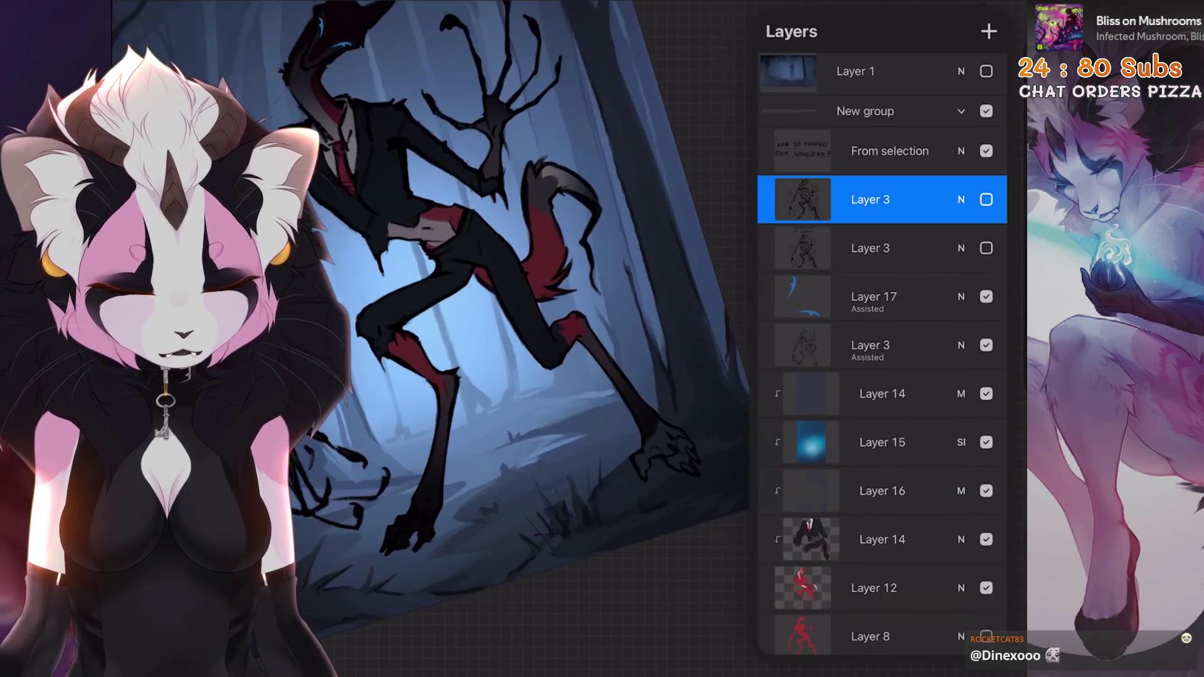
{"action": "scroll", "coordinate": [476, 313], "scroll_direction": "down", "scroll_amount": 2}
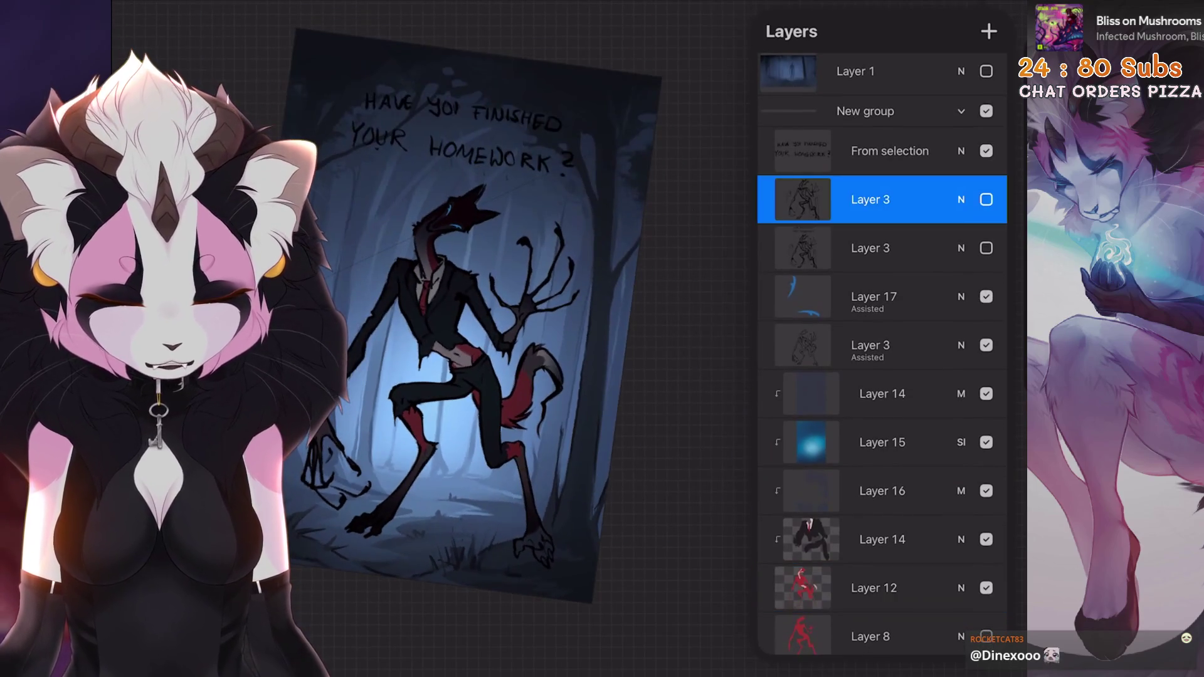
{"action": "scroll", "coordinate": [489, 357], "scroll_direction": "down", "scroll_amount": 1}
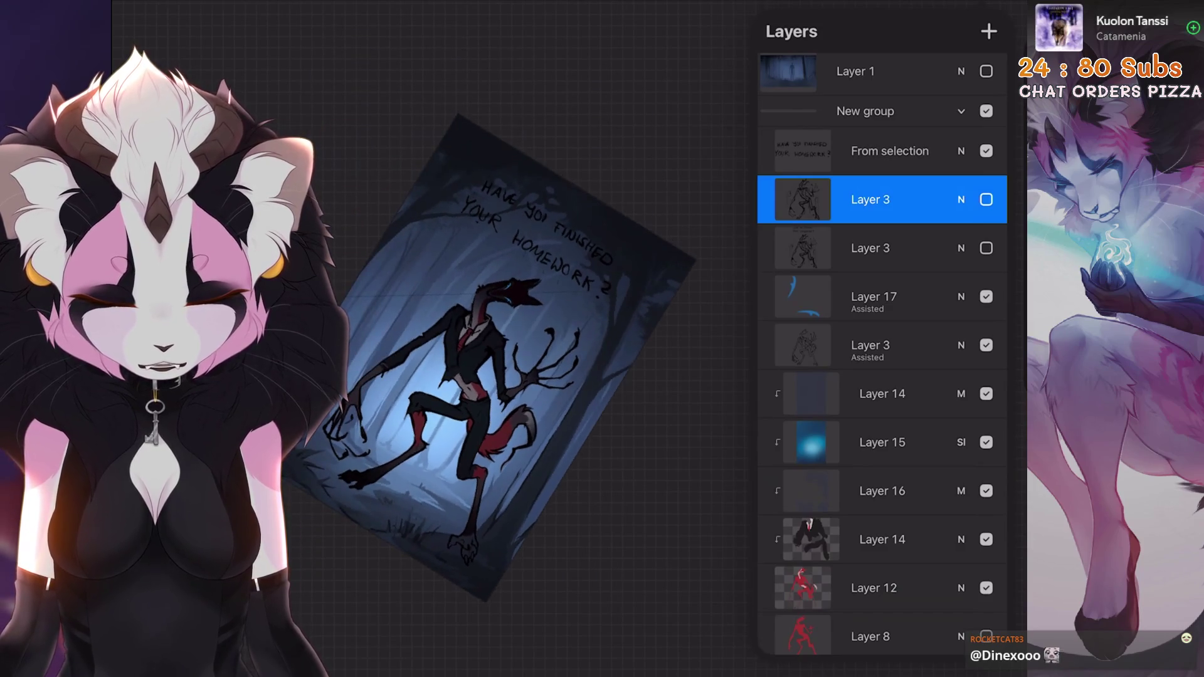
{"action": "scroll", "coordinate": [446, 310], "scroll_direction": "up", "scroll_amount": 2}
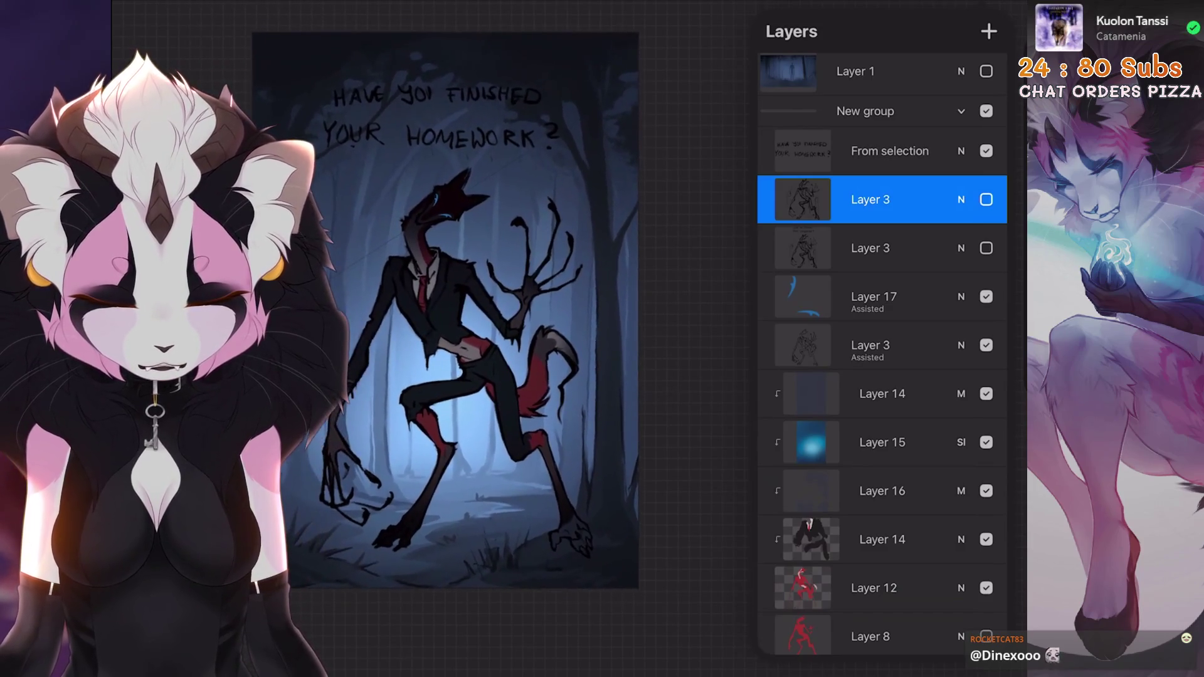
{"action": "key", "text": "ctrl+z"}
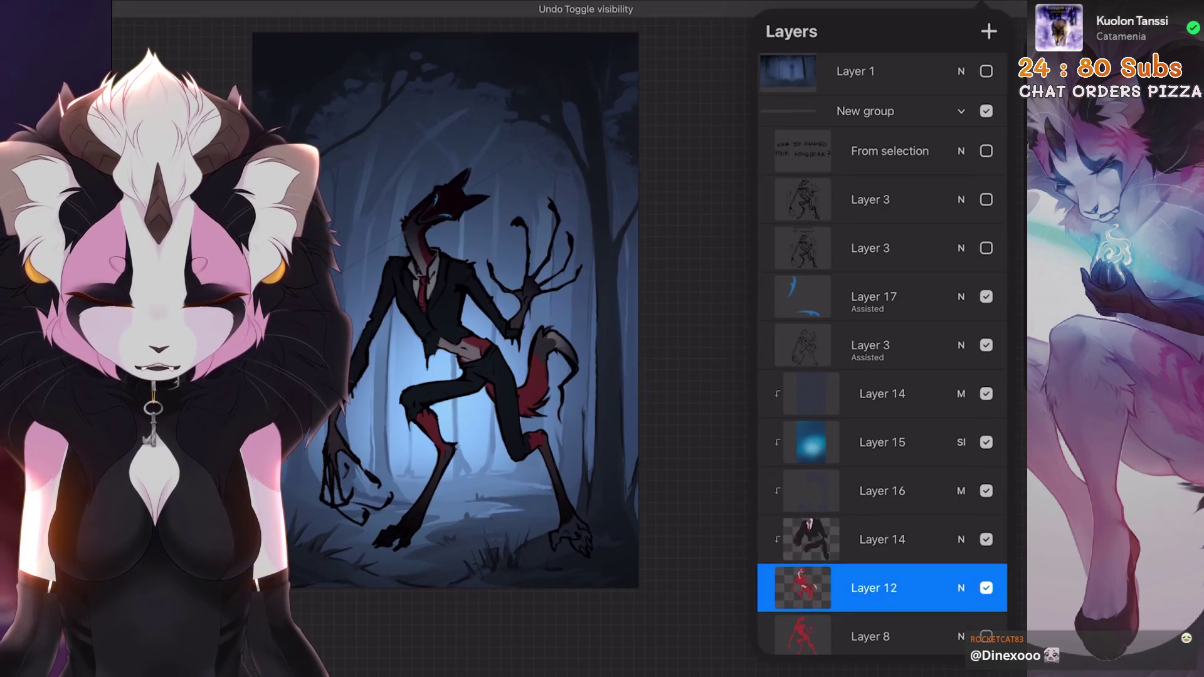
{"action": "scroll", "coordinate": [882, 351], "scroll_direction": "down", "scroll_amount": 5}
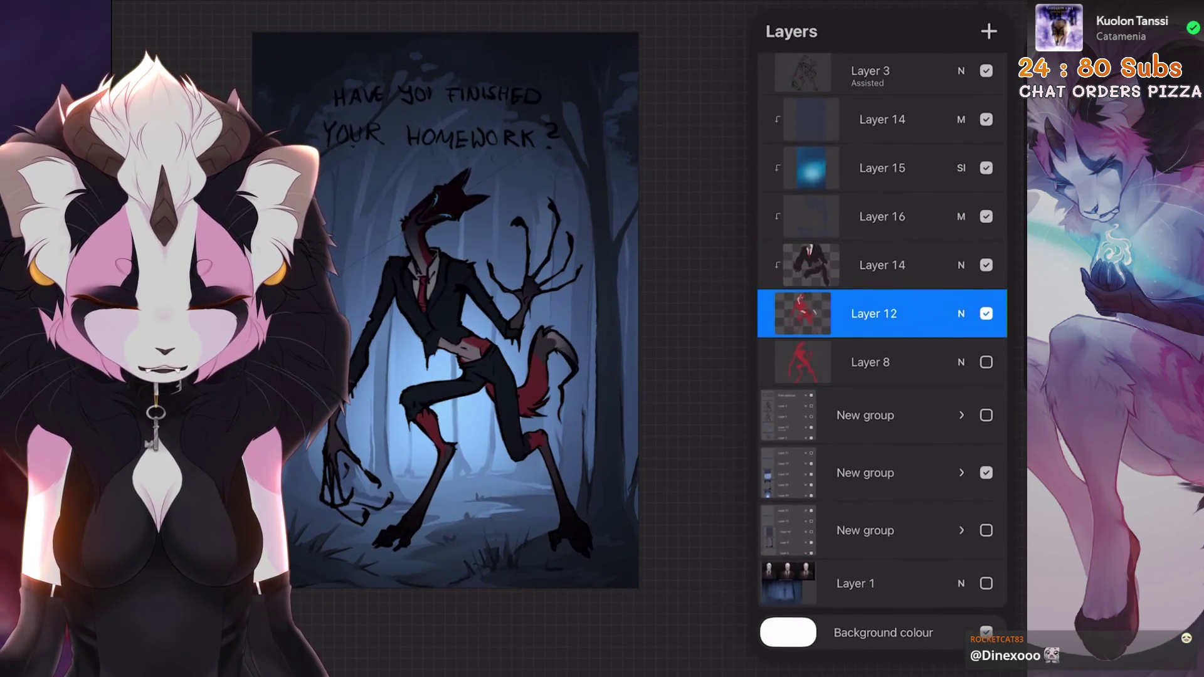
{"action": "left_click", "coordinate": [866, 478]}
{"action": "scroll", "coordinate": [465, 314], "scroll_direction": "up", "scroll_amount": 1}
{"action": "key", "text": "v"}
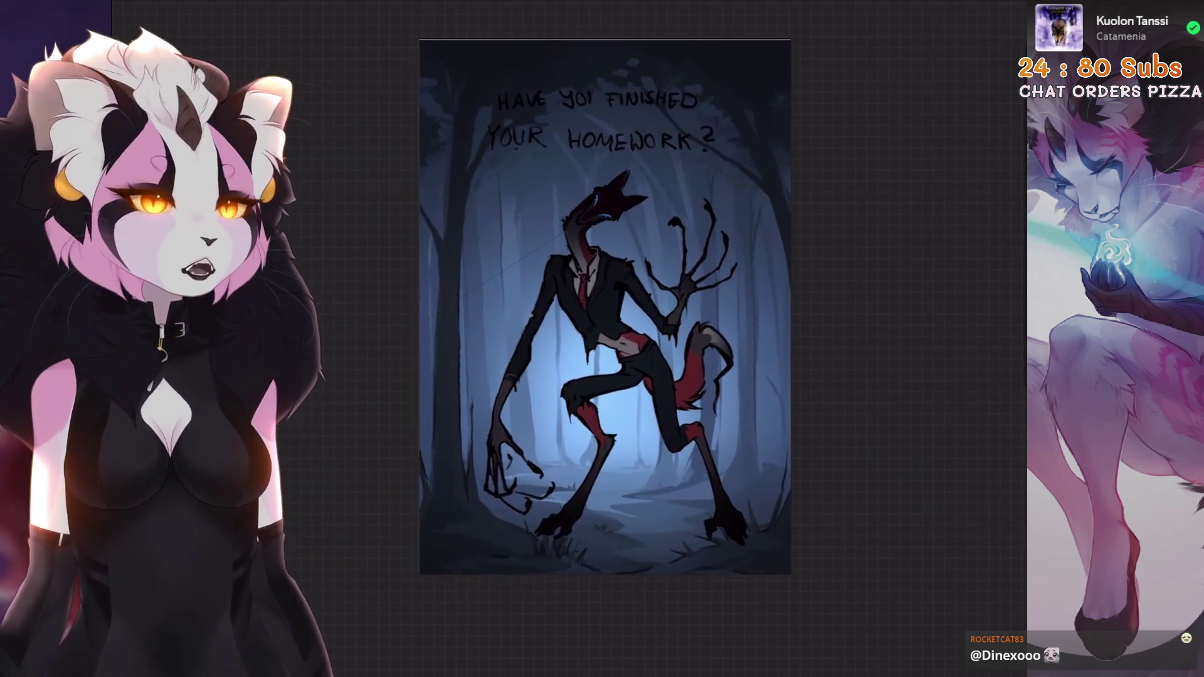
Toggle undo and redo on the group transform, ending on the version with darker left trees.
{"action": "key", "text": "ctrl+z"}
{"action": "key", "text": "ctrl+shift+z"}
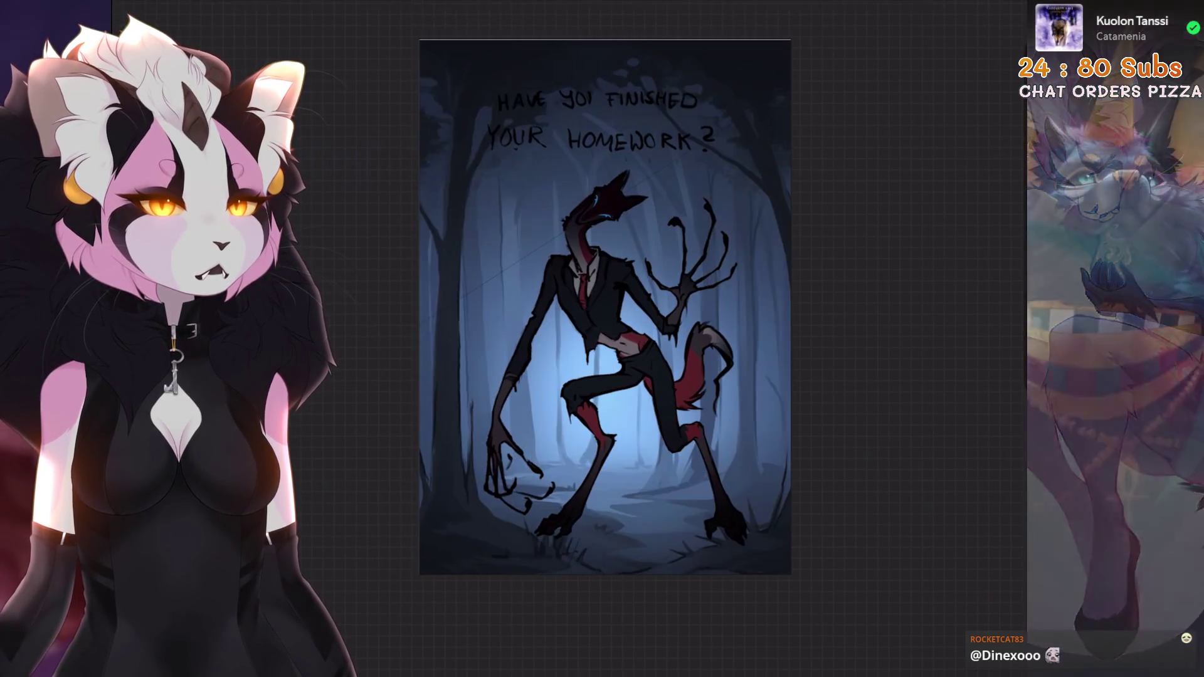
{"action": "key", "text": "ctrl+z"}
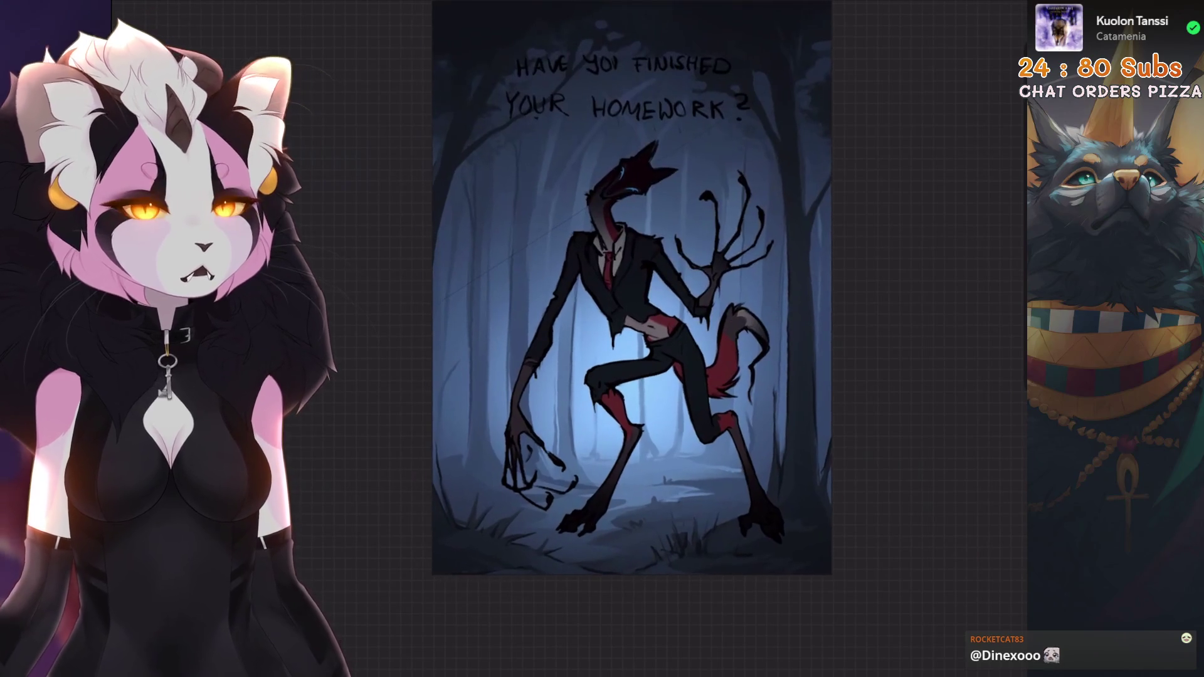
{"action": "key", "text": "v"}
{"action": "key", "text": "v"}
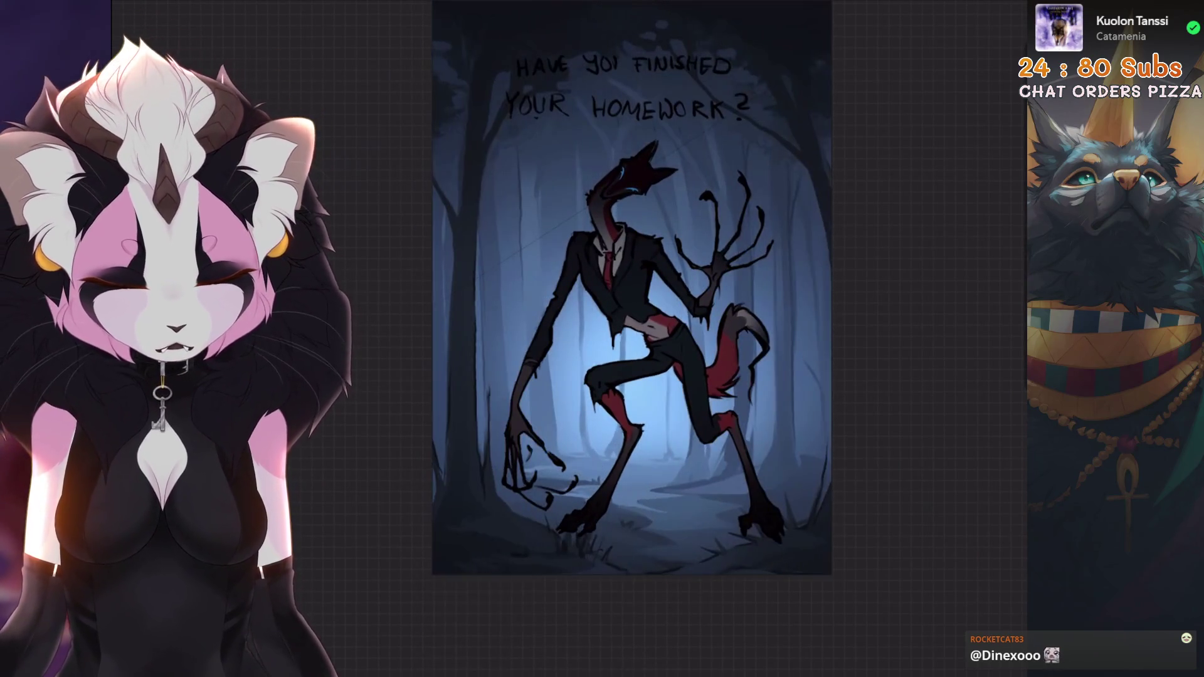
{"action": "key", "text": "ctrl+z"}
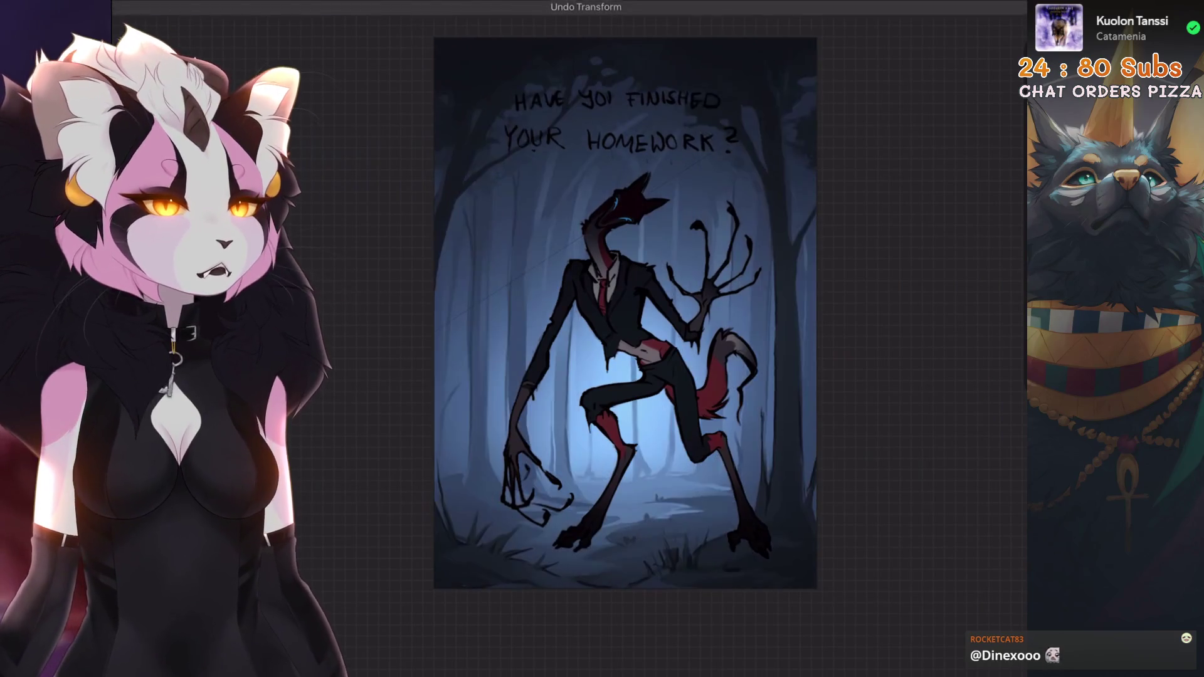
{"action": "key", "text": "ctrl+z"}
{"action": "key", "text": "ctrl+shift+z"}
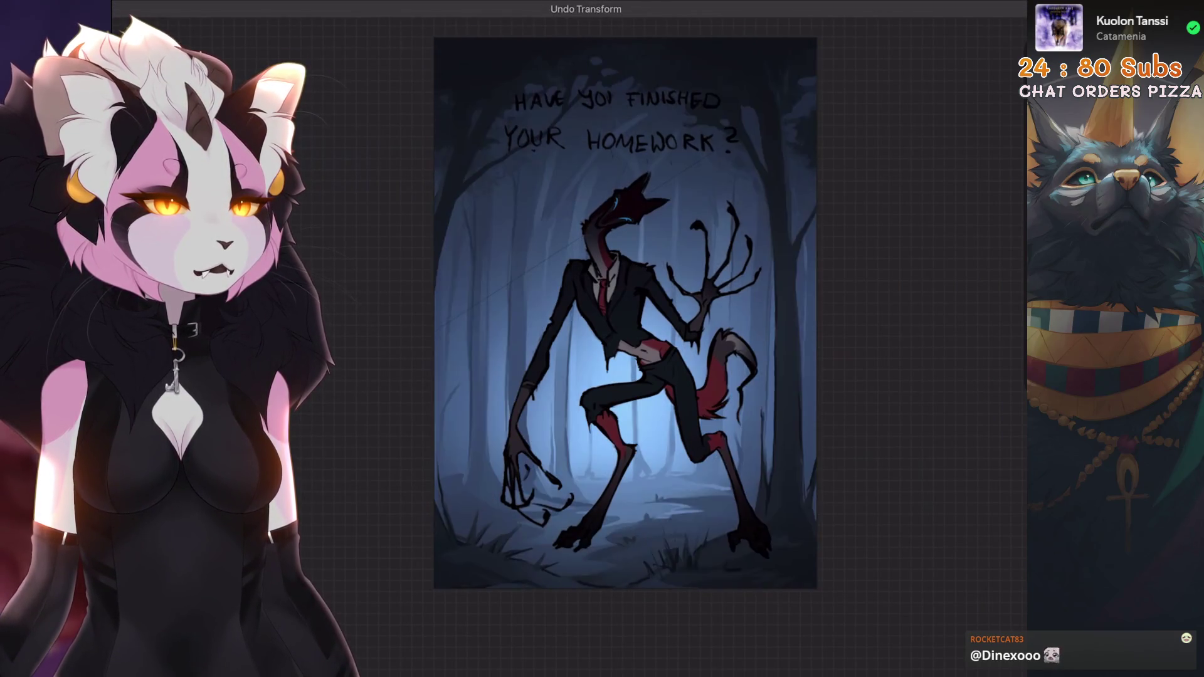
{"action": "key", "text": "ctrl+shift+z"}
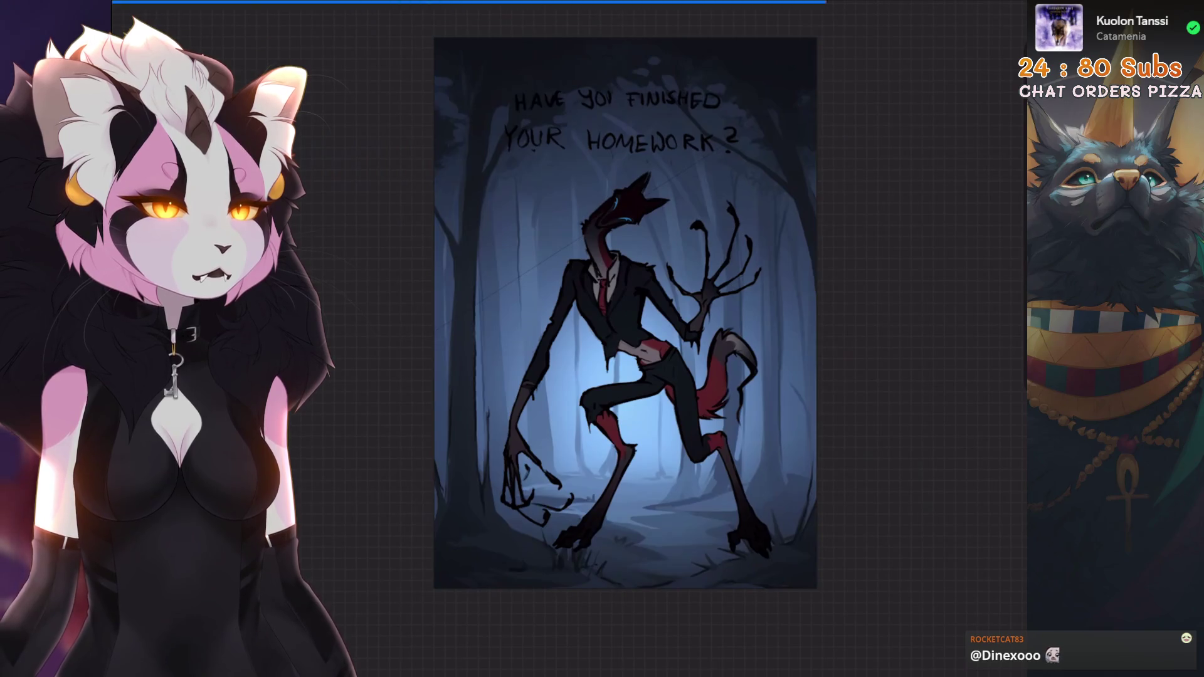
{"action": "key", "text": "ctrl+z"}
{"action": "key", "text": "ctrl+shift+z"}
{"action": "key", "text": "ctrl+z"}
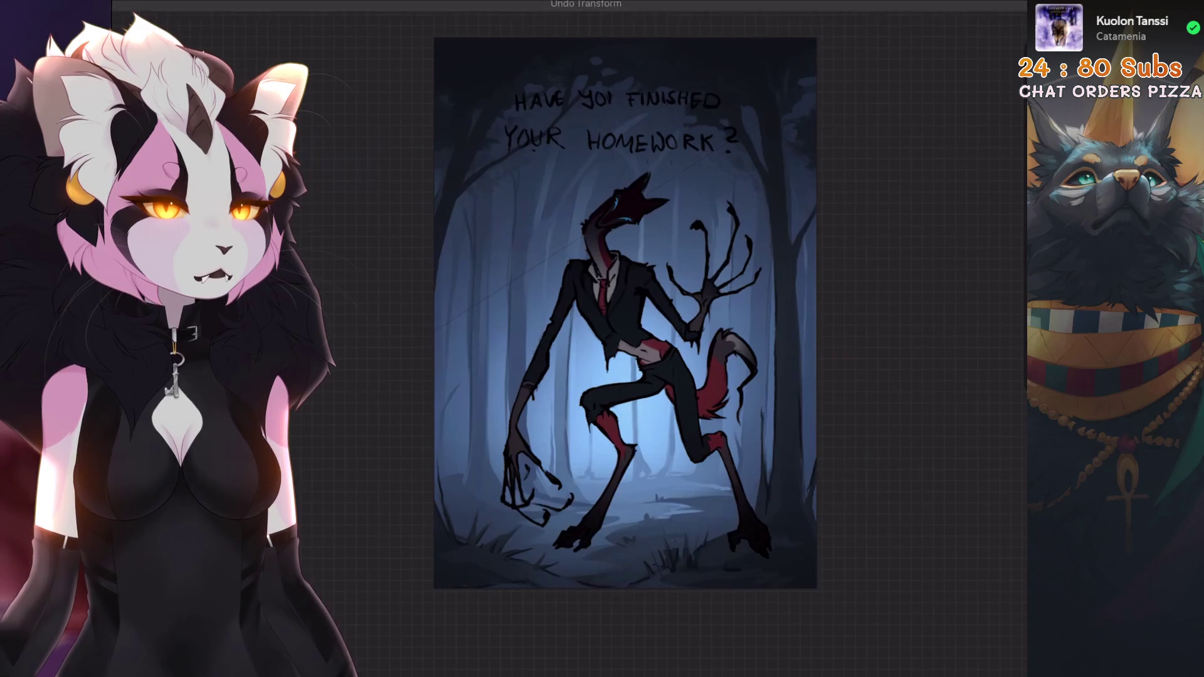
{"action": "key", "text": "ctrl+shift+z"}
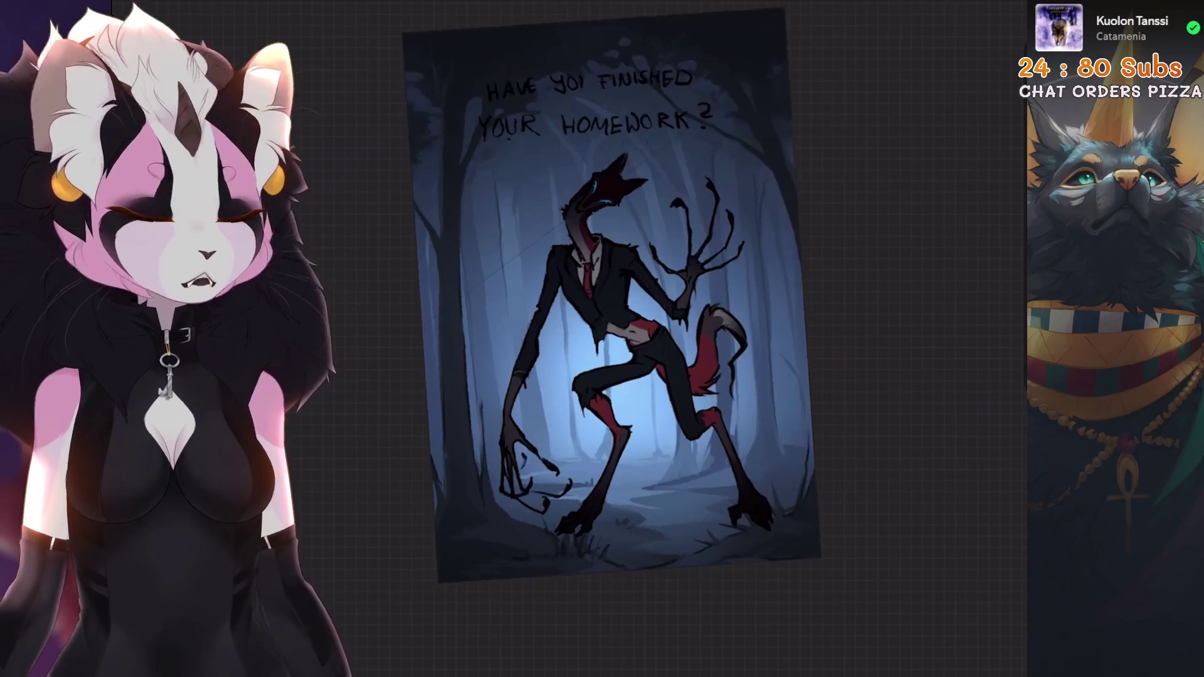
Compare Layer 15's glow and the background group on and off, then expand the second New group.
{"action": "key", "text": "l"}
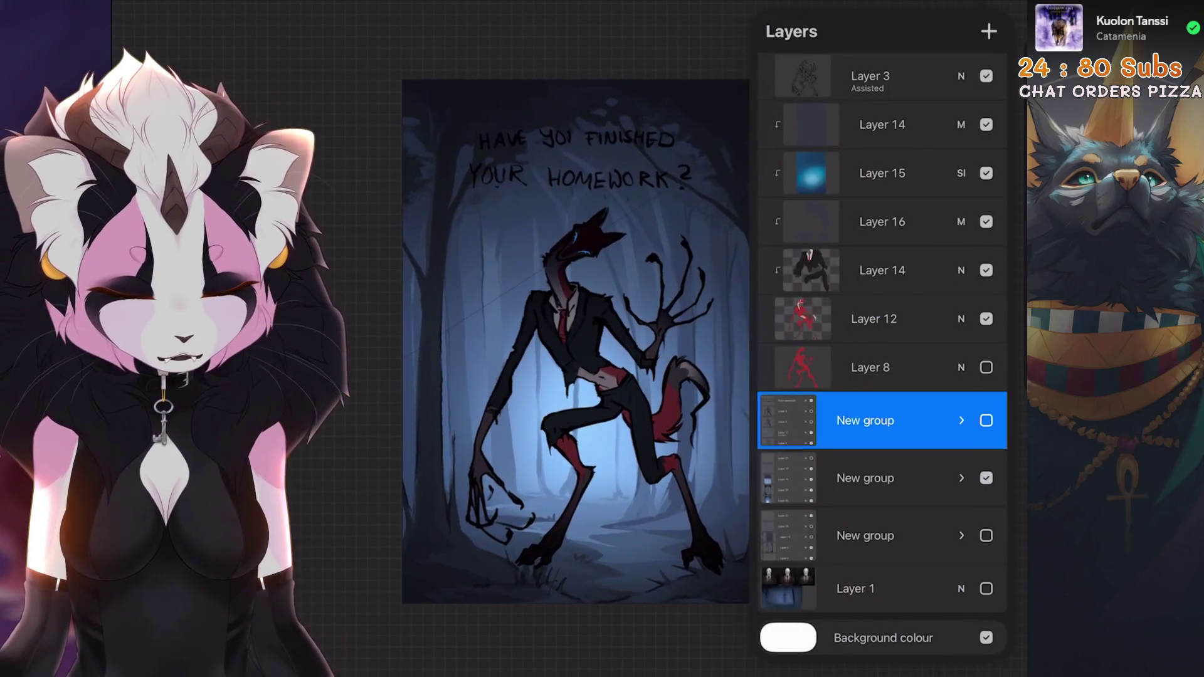
{"action": "scroll", "coordinate": [883, 352], "scroll_direction": "up", "scroll_amount": 2}
{"action": "left_click", "coordinate": [987, 250]}
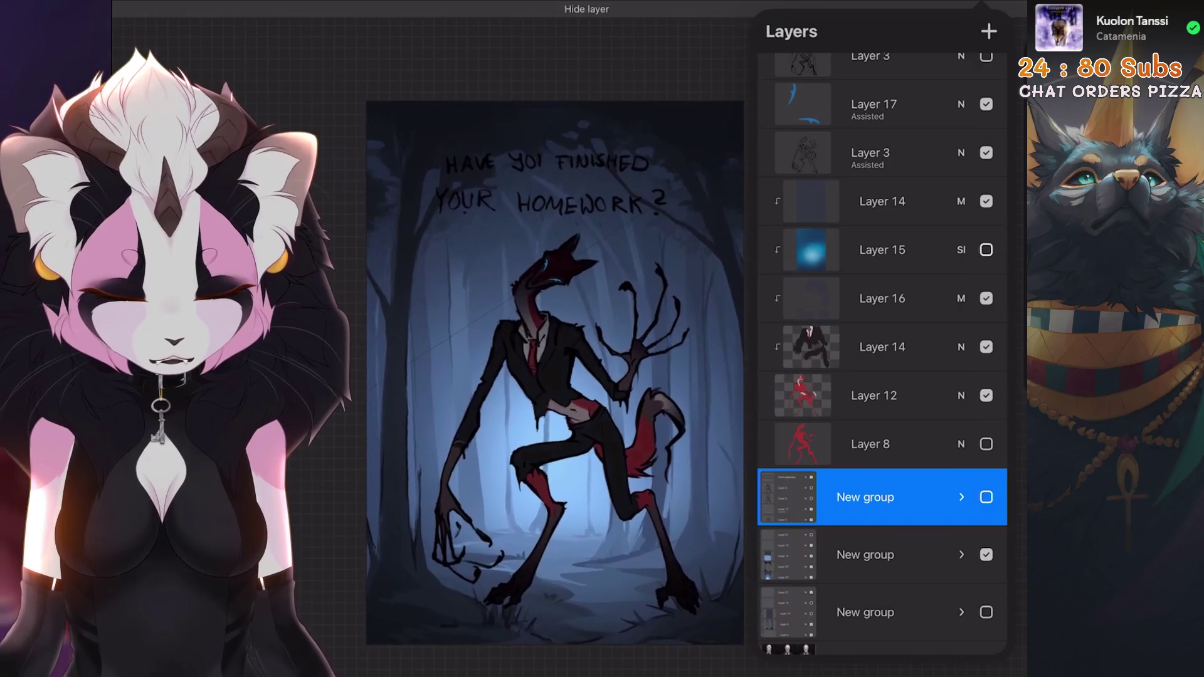
{"action": "scroll", "coordinate": [555, 373], "scroll_direction": "down", "scroll_amount": 1}
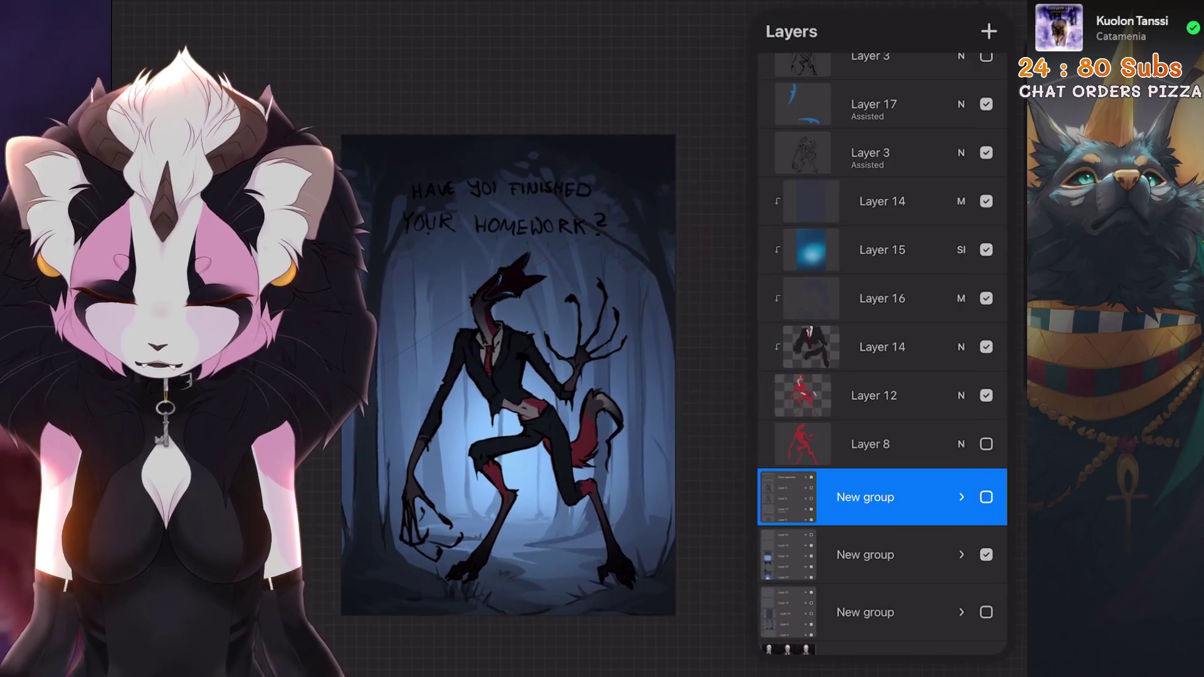
{"action": "scroll", "coordinate": [508, 375], "scroll_direction": "up", "scroll_amount": 1}
{"action": "scroll", "coordinate": [883, 351], "scroll_direction": "down", "scroll_amount": 2}
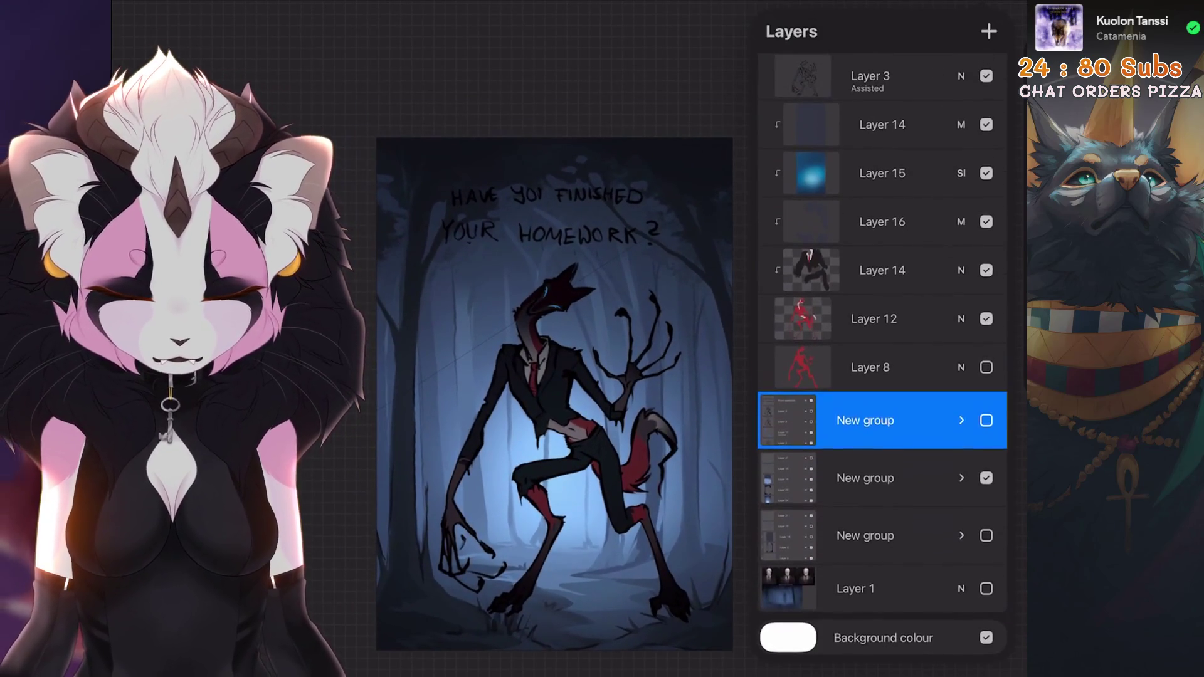
{"action": "left_click", "coordinate": [986, 478]}
{"action": "left_click", "coordinate": [986, 478]}
{"action": "left_click", "coordinate": [866, 478]}
{"action": "left_click", "coordinate": [961, 478]}
{"action": "scroll", "coordinate": [882, 377], "scroll_direction": "down", "scroll_amount": 4}
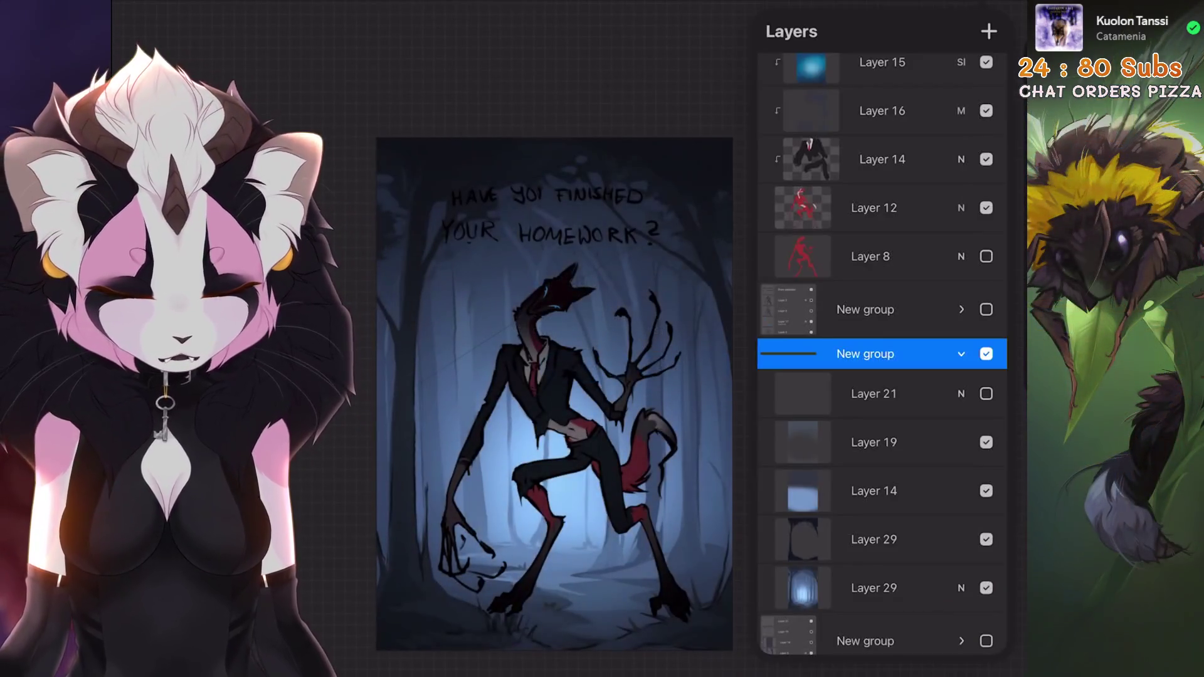
Select Layer 21 together with Layer 19, Layer 14 and both Layer 29s.
{"action": "left_click", "coordinate": [874, 394]}
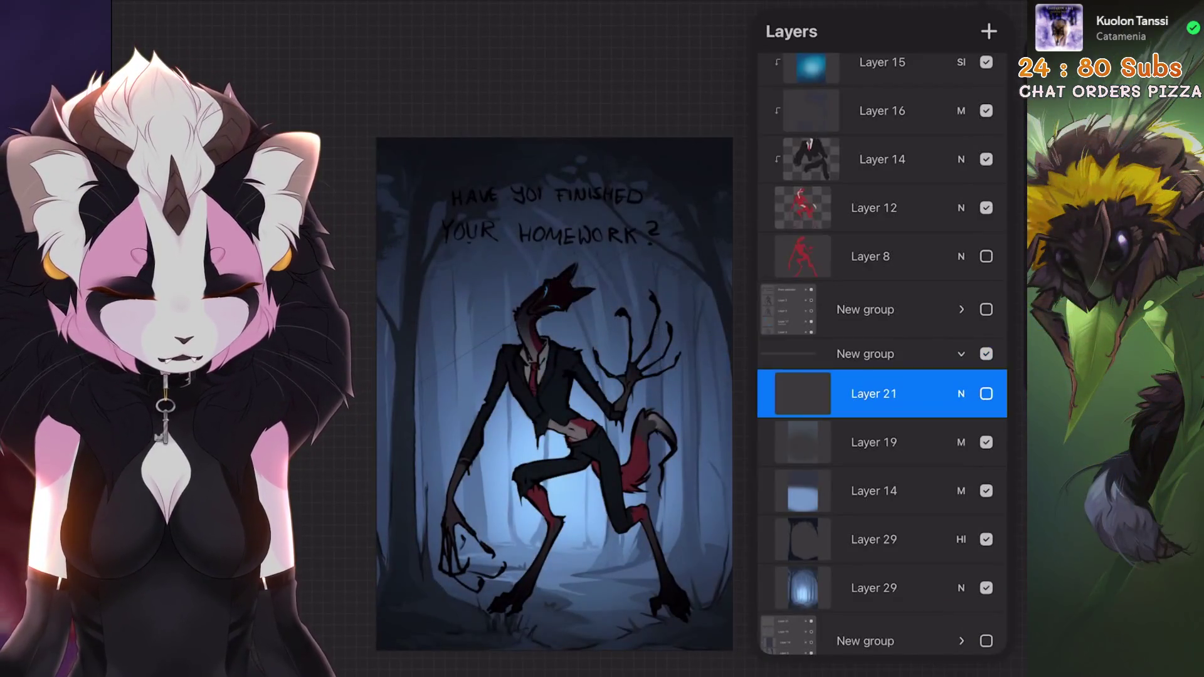
{"action": "left_click_drag", "start_coordinate": [816, 442], "coordinate": [910, 442]}
{"action": "left_click_drag", "start_coordinate": [815, 491], "coordinate": [910, 491]}
{"action": "left_click_drag", "start_coordinate": [816, 540], "coordinate": [910, 539]}
{"action": "left_click_drag", "start_coordinate": [879, 587], "coordinate": [941, 588]}
Try a hue and saturation adjustment, then make Layer 21 visible again.
{"action": "left_click", "coordinate": [157, 12]}
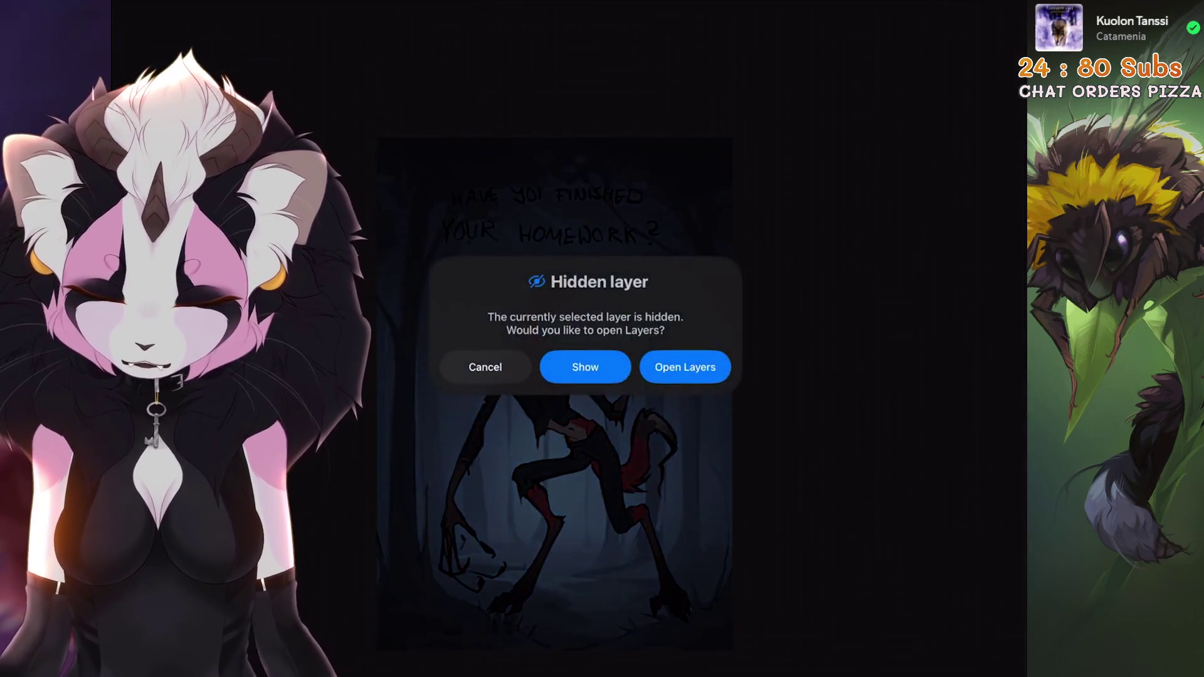
{"action": "left_click", "coordinate": [483, 366]}
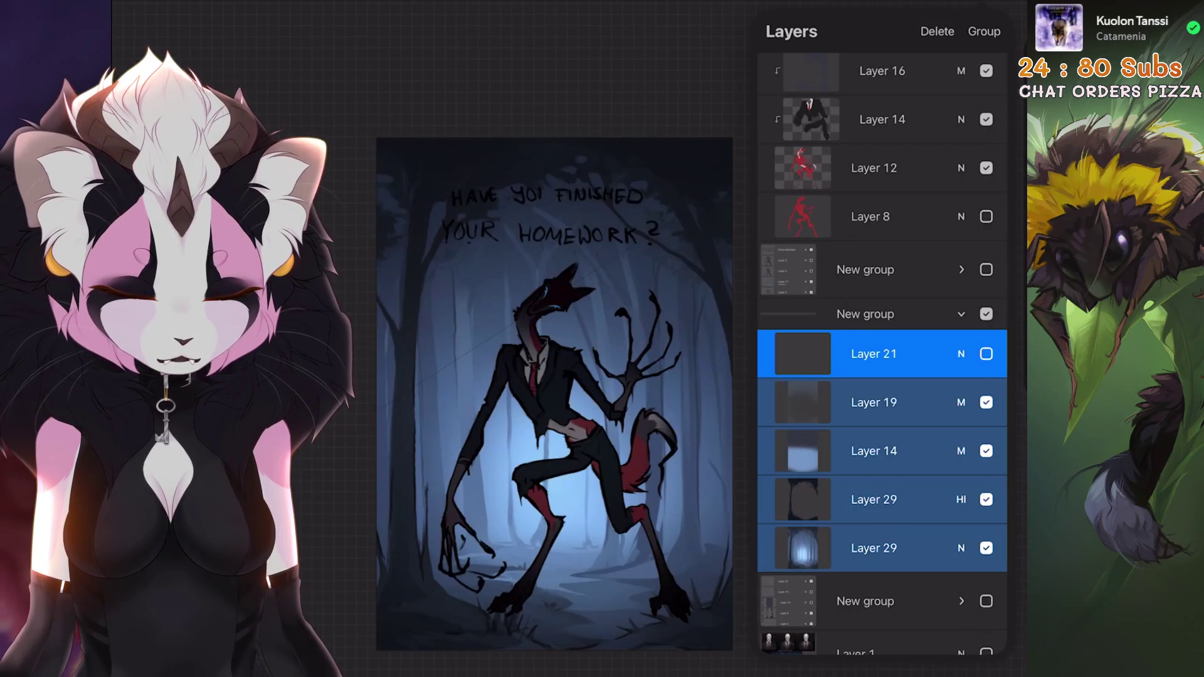
{"action": "left_click", "coordinate": [182, 12]}
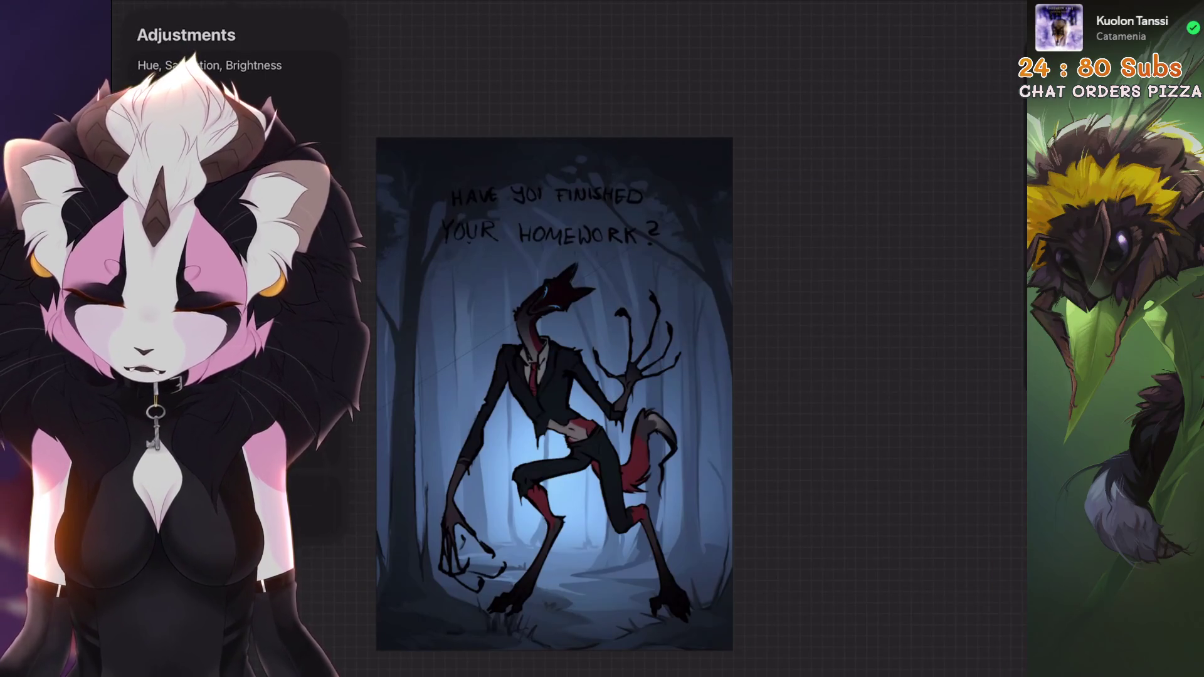
{"action": "left_click", "coordinate": [209, 65]}
{"action": "left_click", "coordinate": [688, 365]}
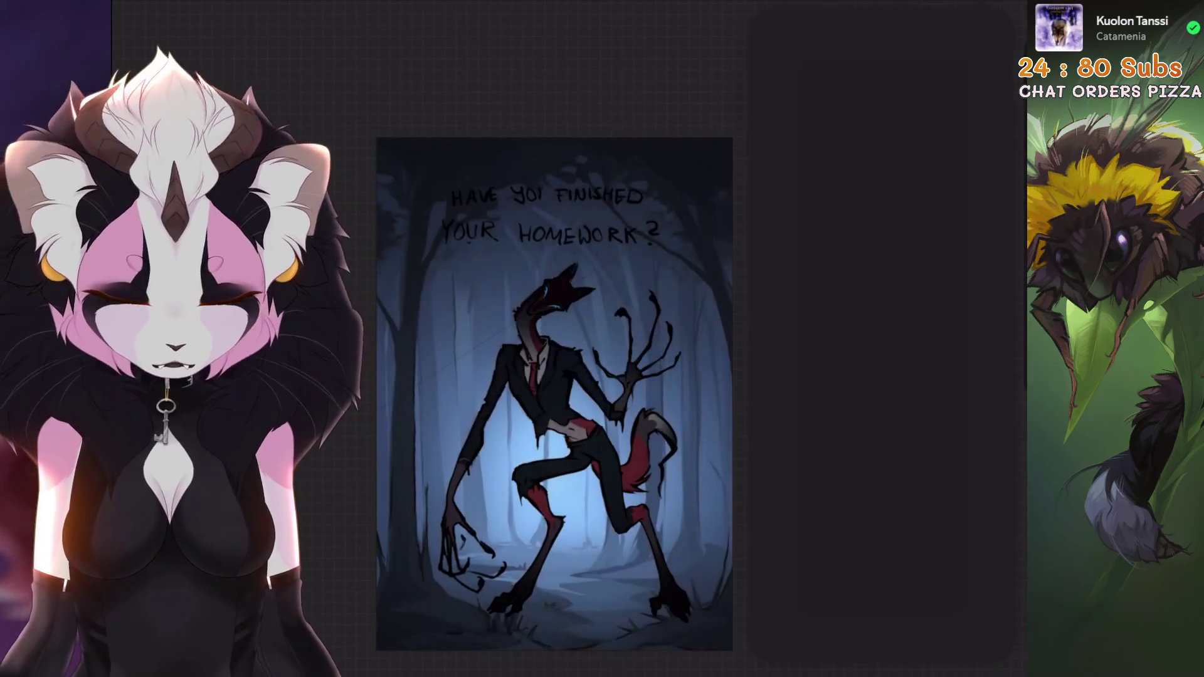
{"action": "left_click", "coordinate": [986, 354]}
Delete Layer 21 from the forest background group.
{"action": "left_click", "coordinate": [182, 12]}
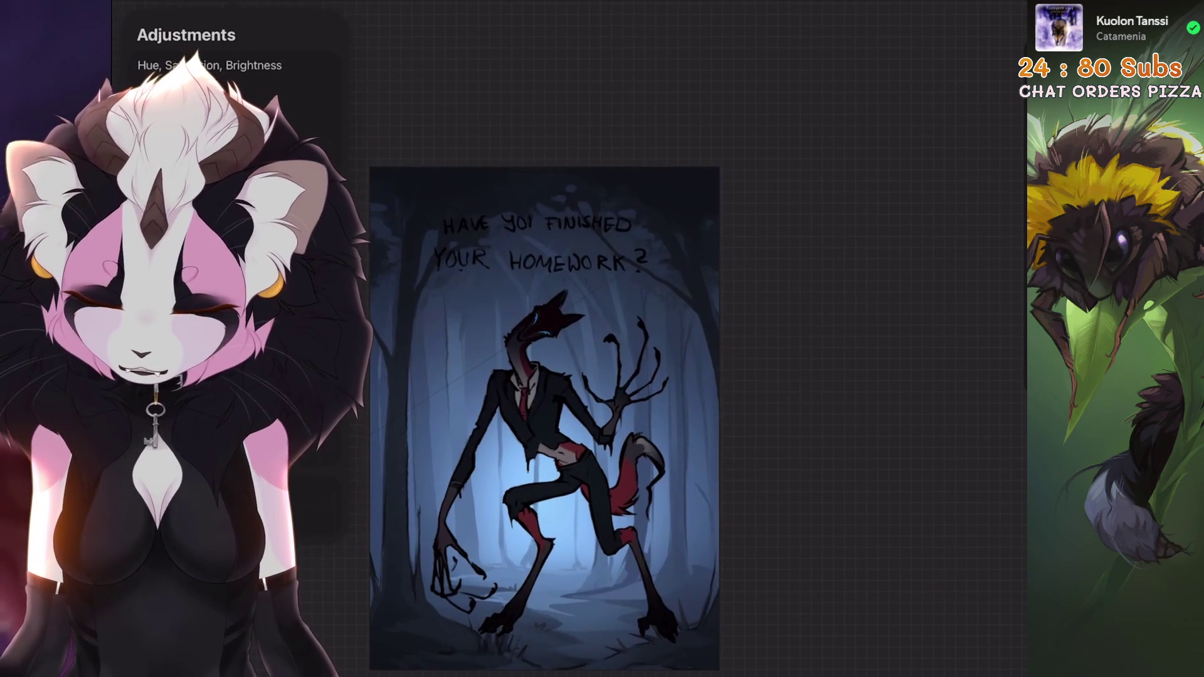
{"action": "left_click", "coordinate": [1004, 7]}
{"action": "left_click_drag", "start_coordinate": [941, 352], "coordinate": [815, 352]}
{"action": "left_click", "coordinate": [990, 352]}
{"action": "left_click", "coordinate": [1004, 8]}
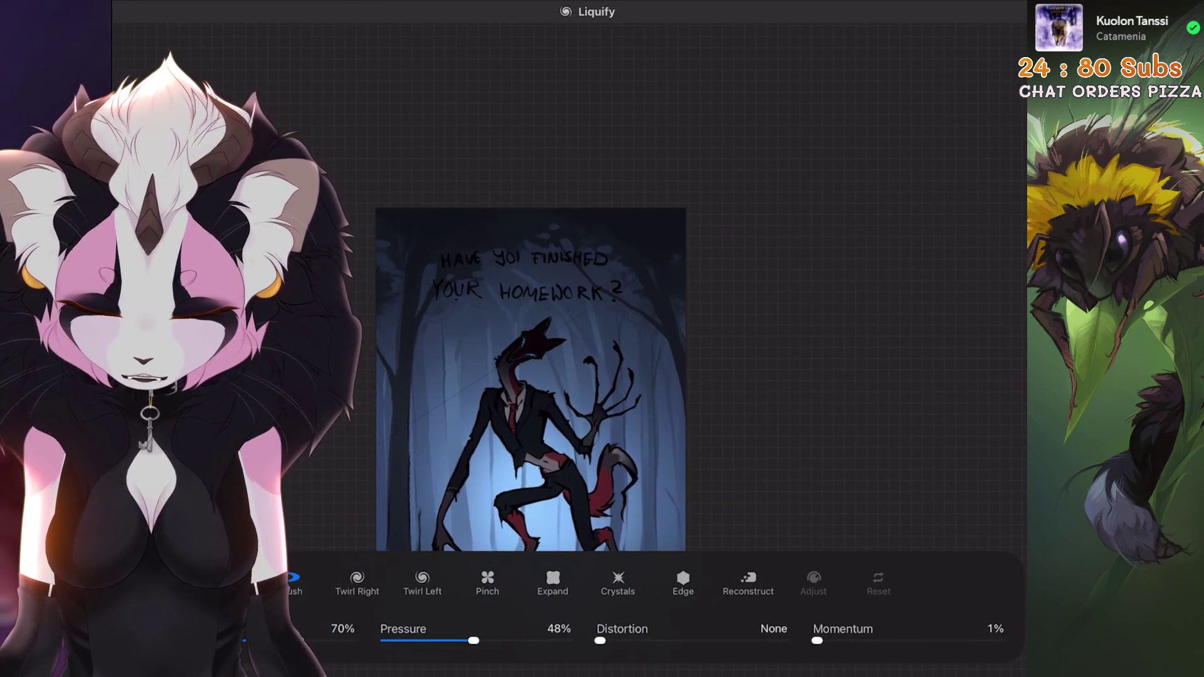
Review the canvas and exit the Liquify warp mode.
{"action": "scroll", "coordinate": [540, 376], "scroll_direction": "up", "scroll_amount": 1}
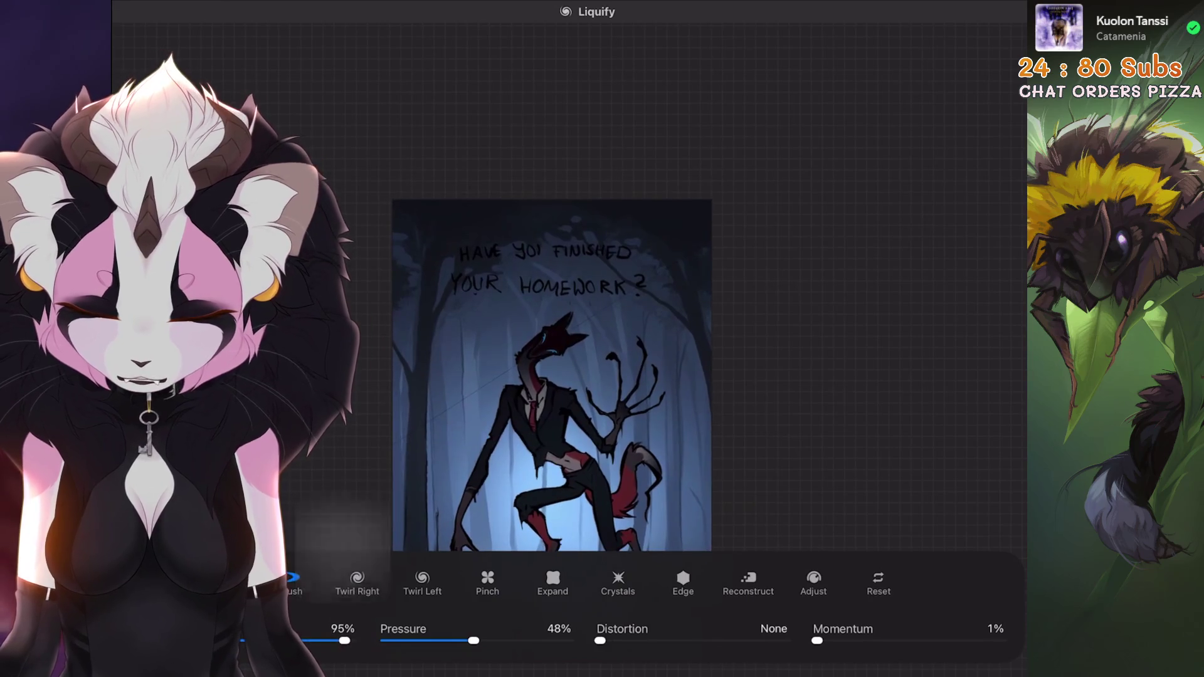
{"action": "scroll", "coordinate": [552, 376], "scroll_direction": "down", "scroll_amount": 2}
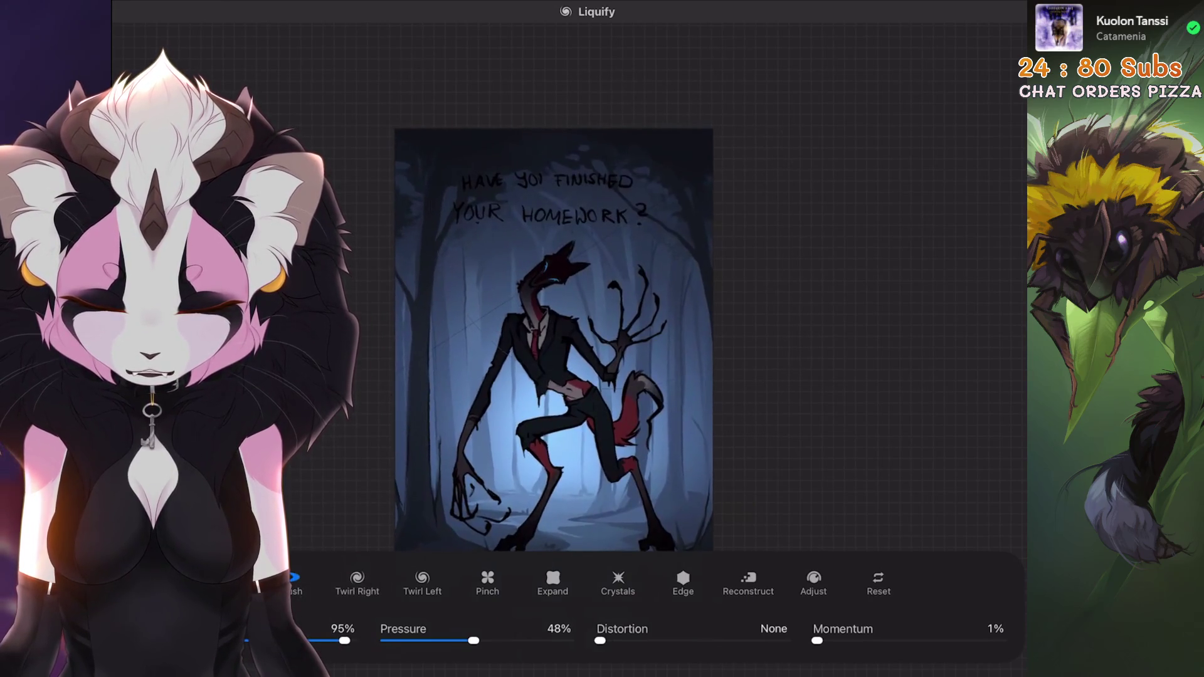
{"action": "scroll", "coordinate": [552, 339], "scroll_direction": "down", "scroll_amount": 1}
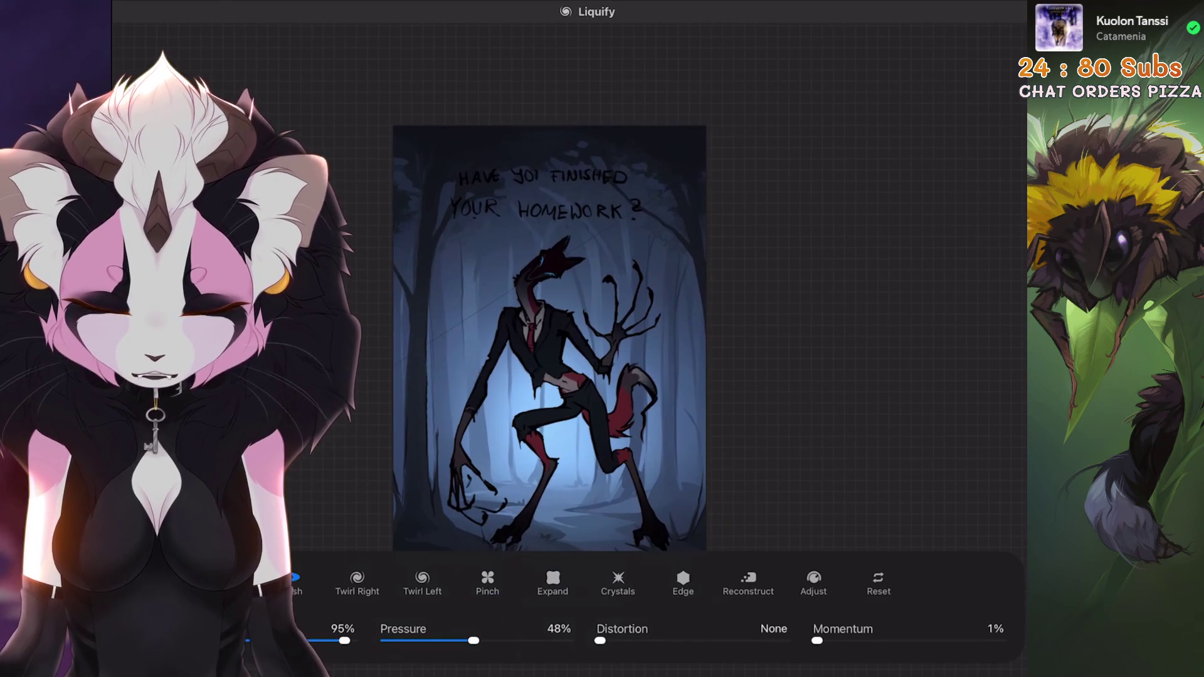
{"action": "scroll", "coordinate": [546, 351], "scroll_direction": "down", "scroll_amount": 1}
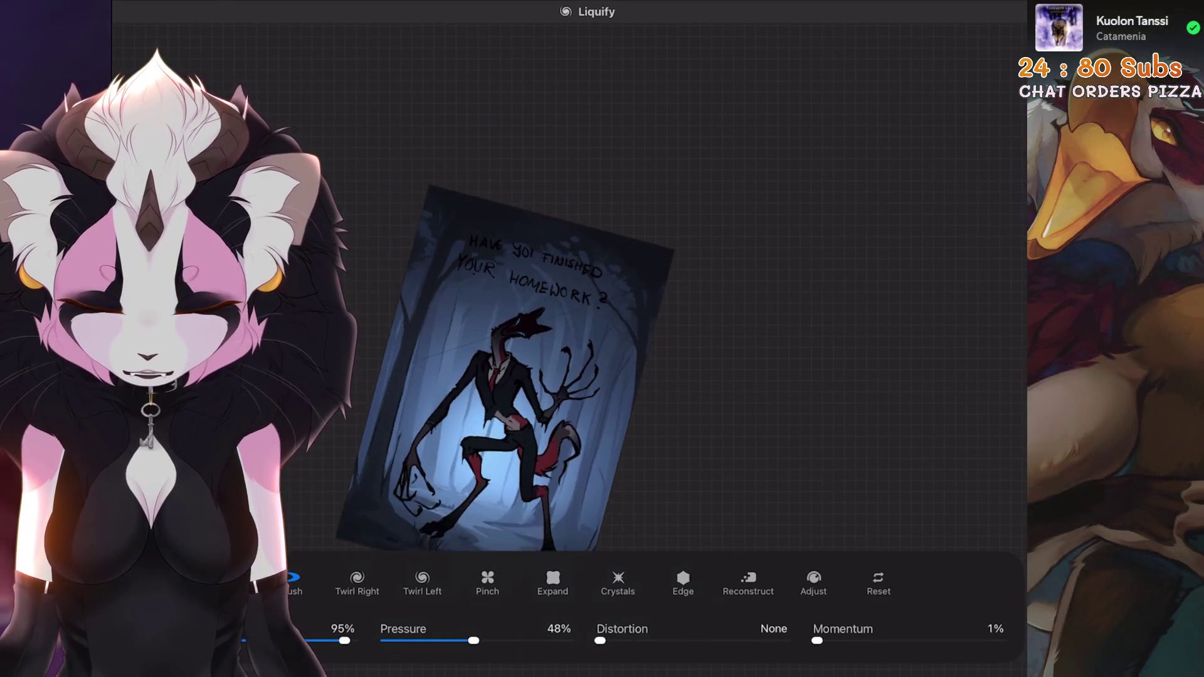
{"action": "scroll", "coordinate": [543, 340], "scroll_direction": "up", "scroll_amount": 1}
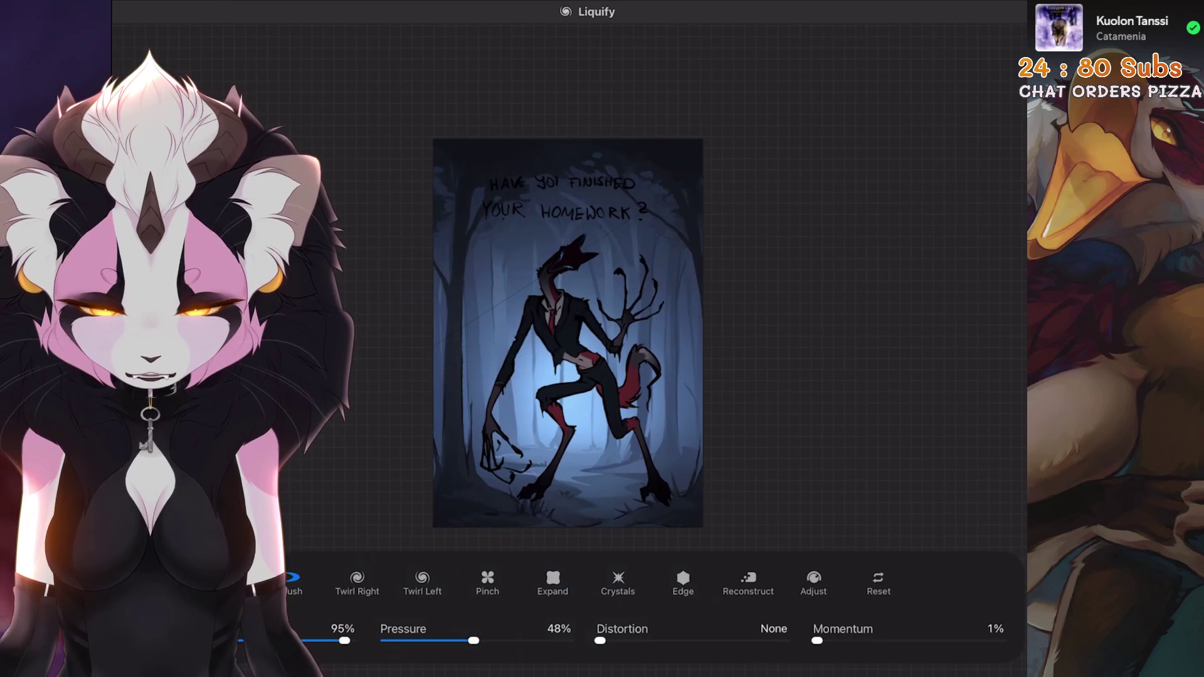
{"action": "scroll", "coordinate": [568, 332], "scroll_direction": "down", "scroll_amount": 3}
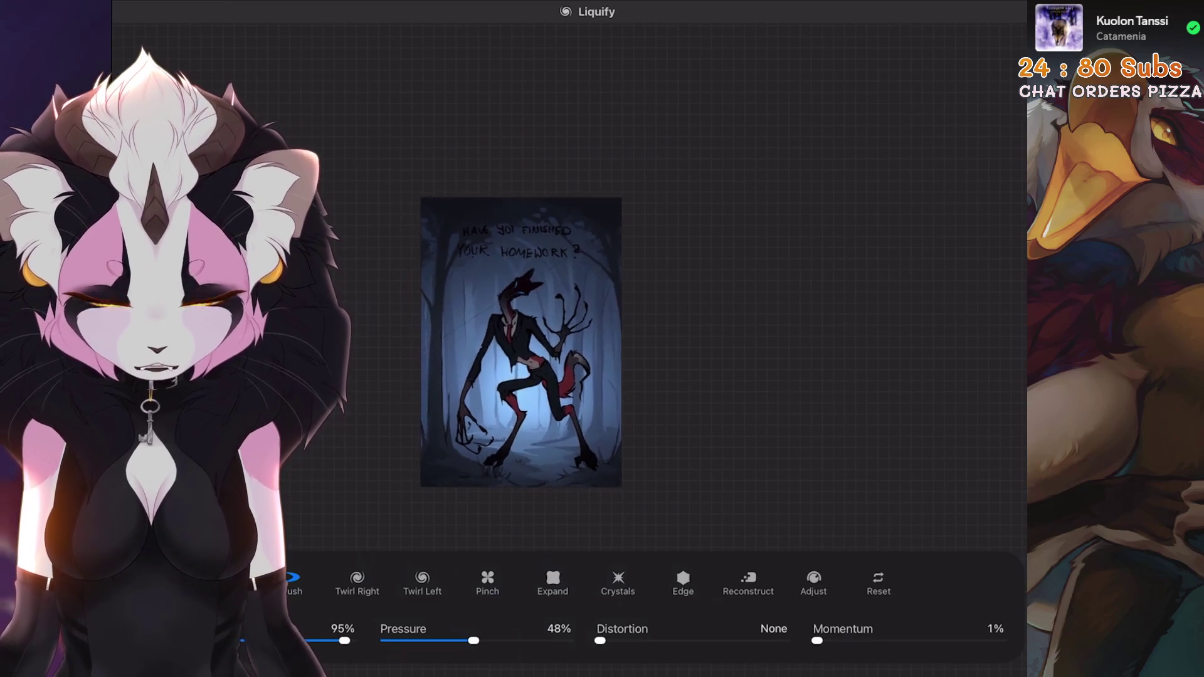
{"action": "key", "text": "Escape"}
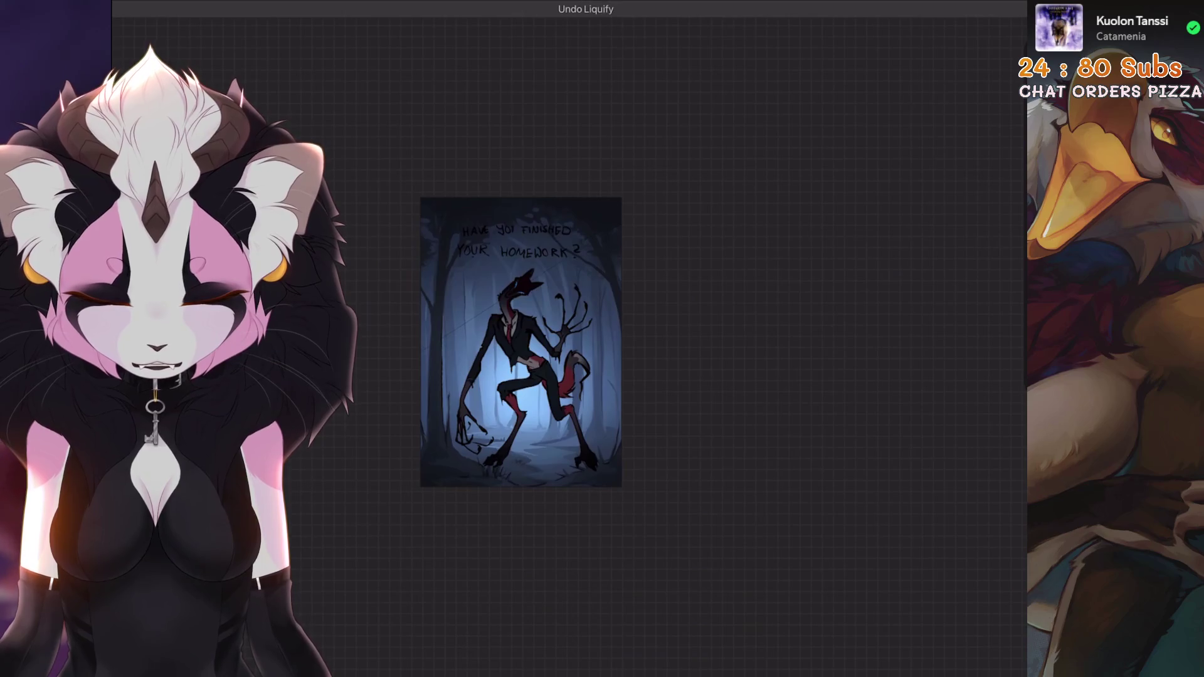
Redo then undo the liquify warp, and bring up the layer list.
{"action": "scroll", "coordinate": [555, 357], "scroll_direction": "up", "scroll_amount": 3}
{"action": "key", "text": "ctrl+shift+z"}
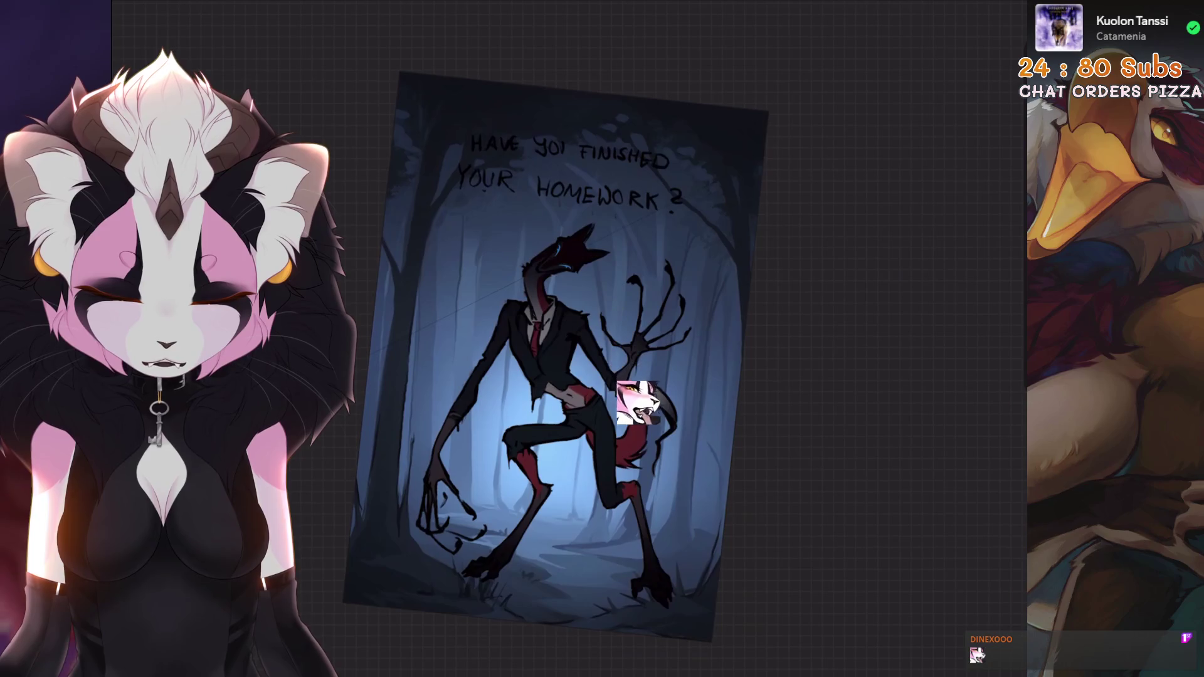
{"action": "key", "text": "ctrl+z"}
{"action": "scroll", "coordinate": [564, 351], "scroll_direction": "down", "scroll_amount": 3}
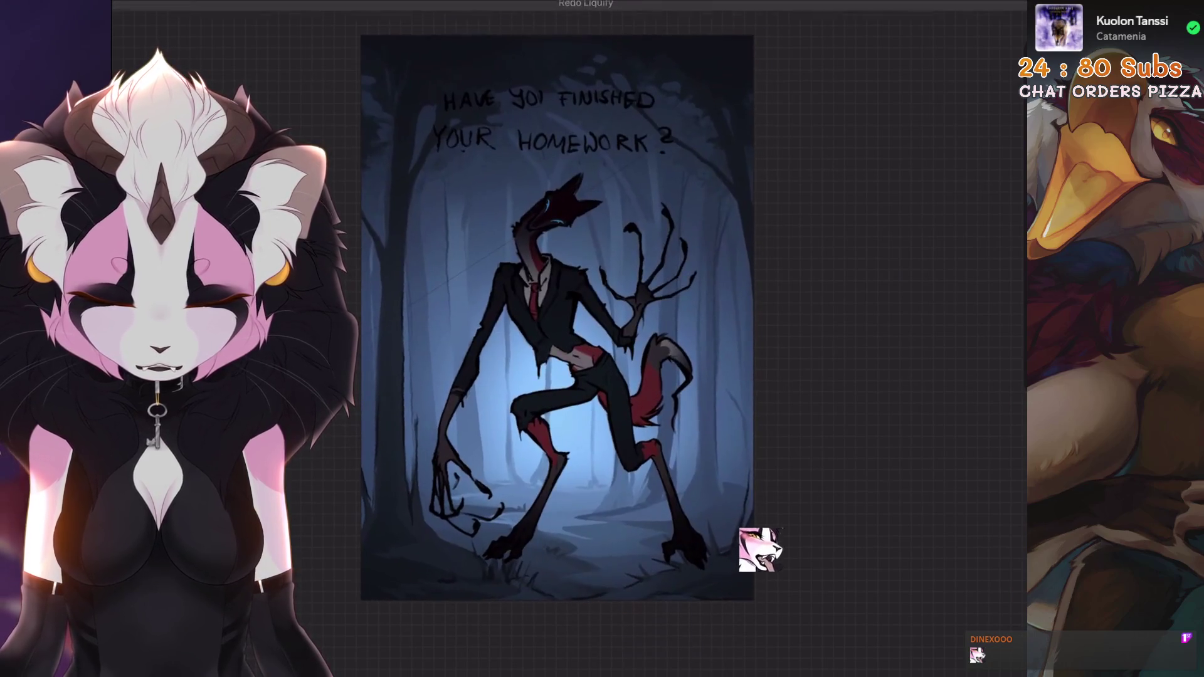
{"action": "scroll", "coordinate": [594, 323], "scroll_direction": "up", "scroll_amount": 3}
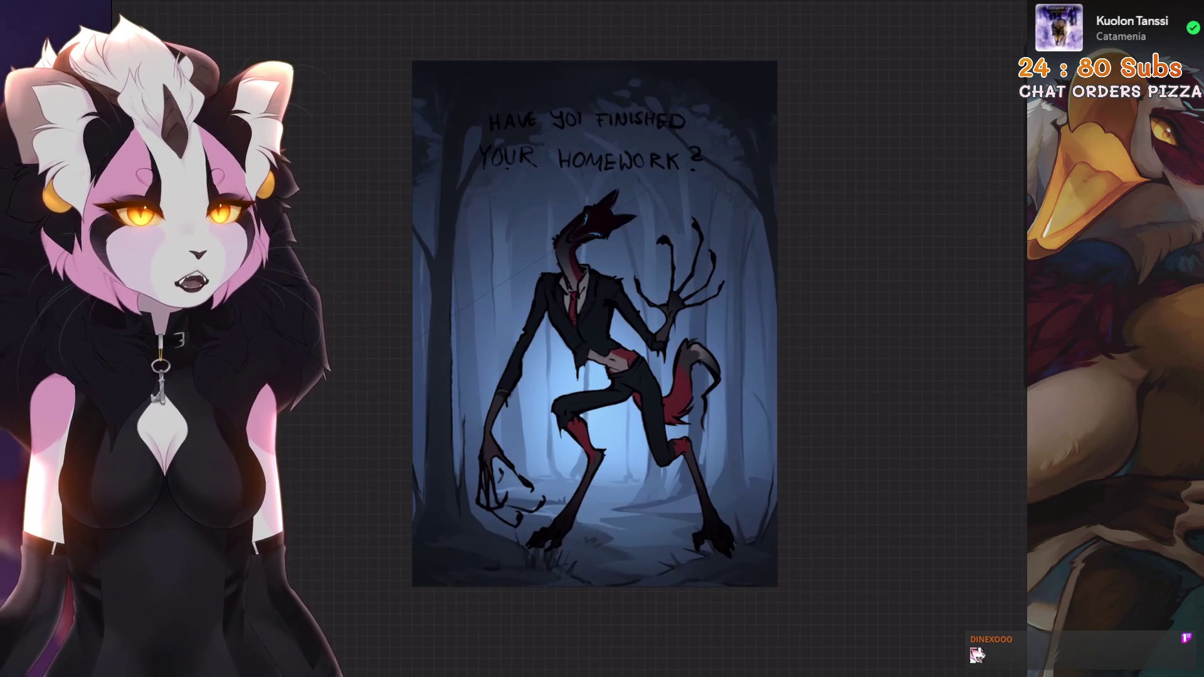
{"action": "key", "text": "l"}
{"action": "scroll", "coordinate": [881, 358], "scroll_direction": "up", "scroll_amount": 10}
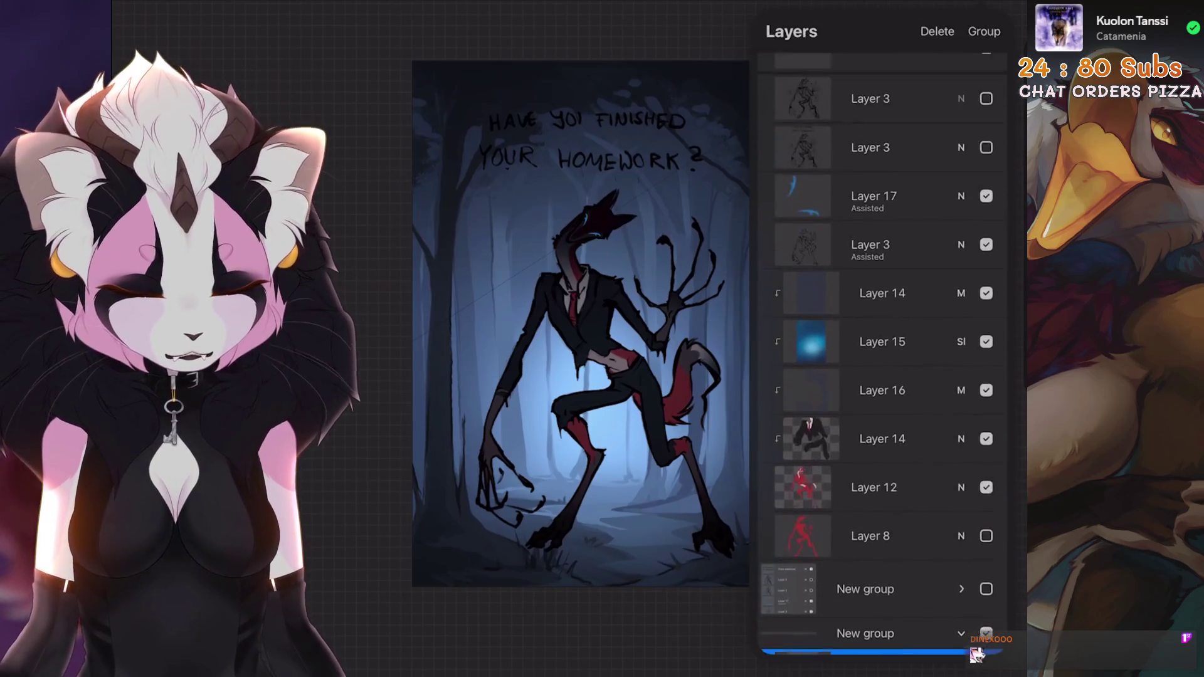
Add a new Layer 41 above Layer 14 and set it as a clipping mask.
{"action": "scroll", "coordinate": [881, 358], "scroll_direction": "down", "scroll_amount": 3}
{"action": "left_click", "coordinate": [882, 354]}
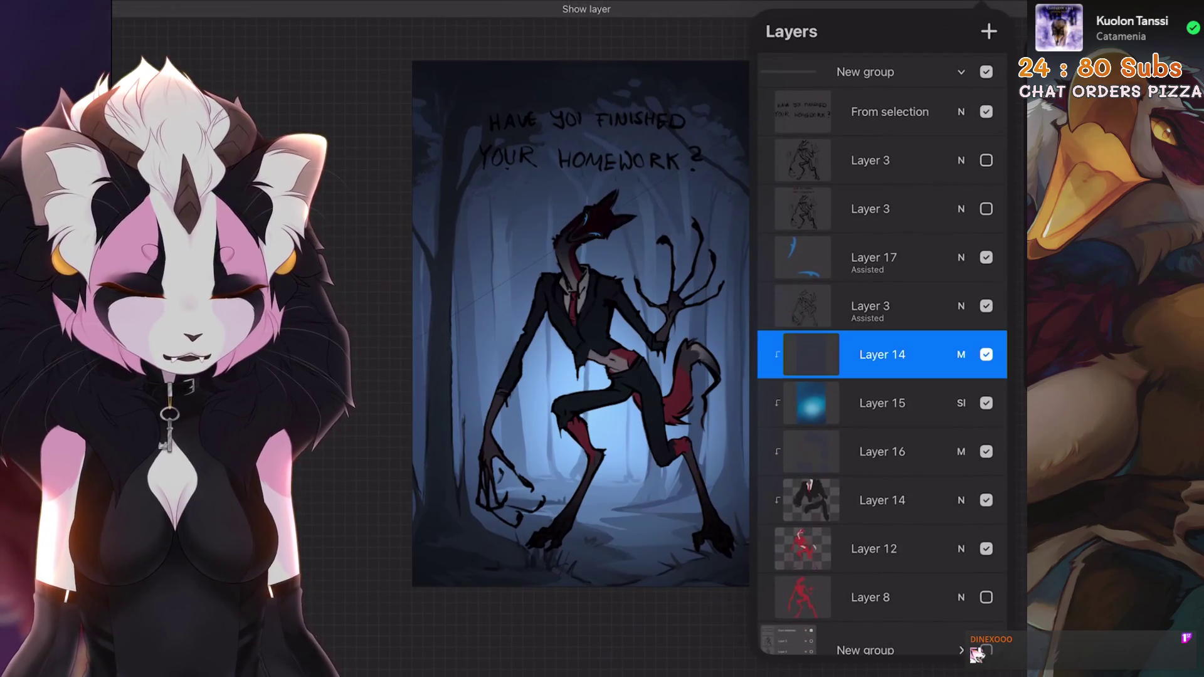
{"action": "left_click", "coordinate": [873, 355]}
{"action": "left_click", "coordinate": [659, 393]}
{"action": "scroll", "coordinate": [564, 313], "scroll_direction": "up", "scroll_amount": 3}
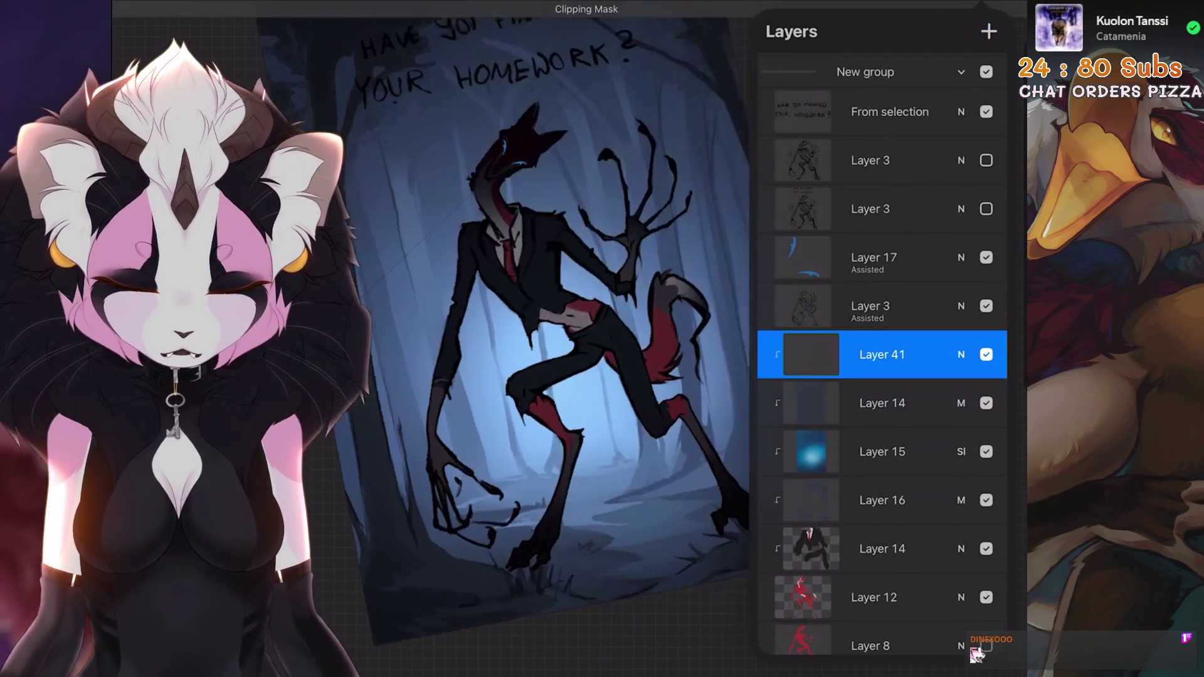
{"action": "left_click", "coordinate": [1010, 9]}
{"action": "scroll", "coordinate": [565, 314], "scroll_direction": "up", "scroll_amount": 3}
{"action": "left_click", "coordinate": [1010, 9]}
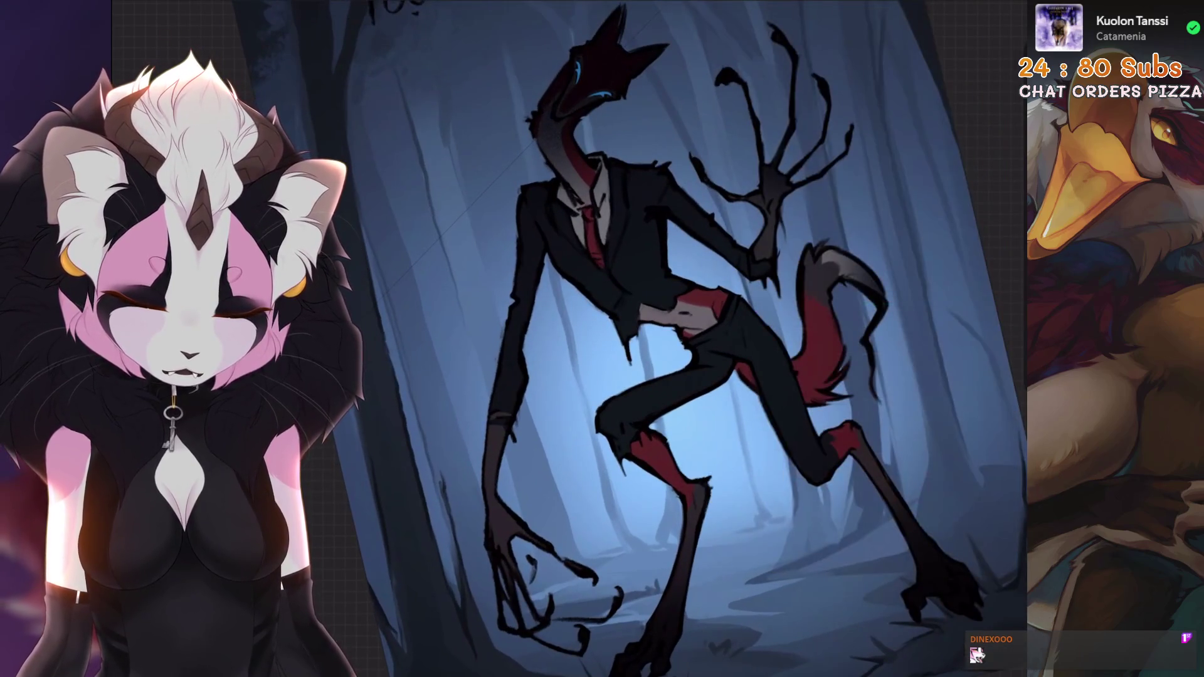
Pick the Gesinki-Tusche ink brush from the Little Collection set.
{"action": "scroll", "coordinate": [565, 339], "scroll_direction": "down", "scroll_amount": 3}
{"action": "key", "text": "b"}
{"action": "scroll", "coordinate": [502, 339], "scroll_direction": "up", "scroll_amount": 3}
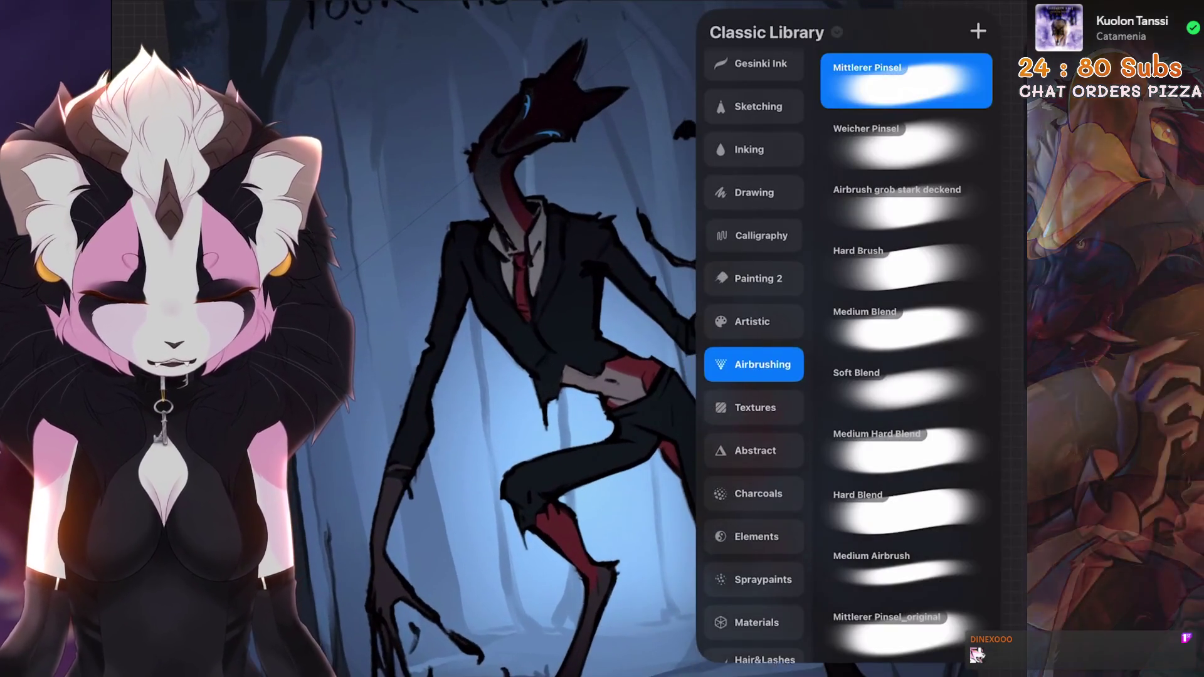
{"action": "left_click", "coordinate": [749, 149]}
{"action": "scroll", "coordinate": [502, 339], "scroll_direction": "up", "scroll_amount": 3}
{"action": "scroll", "coordinate": [753, 313], "scroll_direction": "up", "scroll_amount": 2}
{"action": "left_click", "coordinate": [760, 141]}
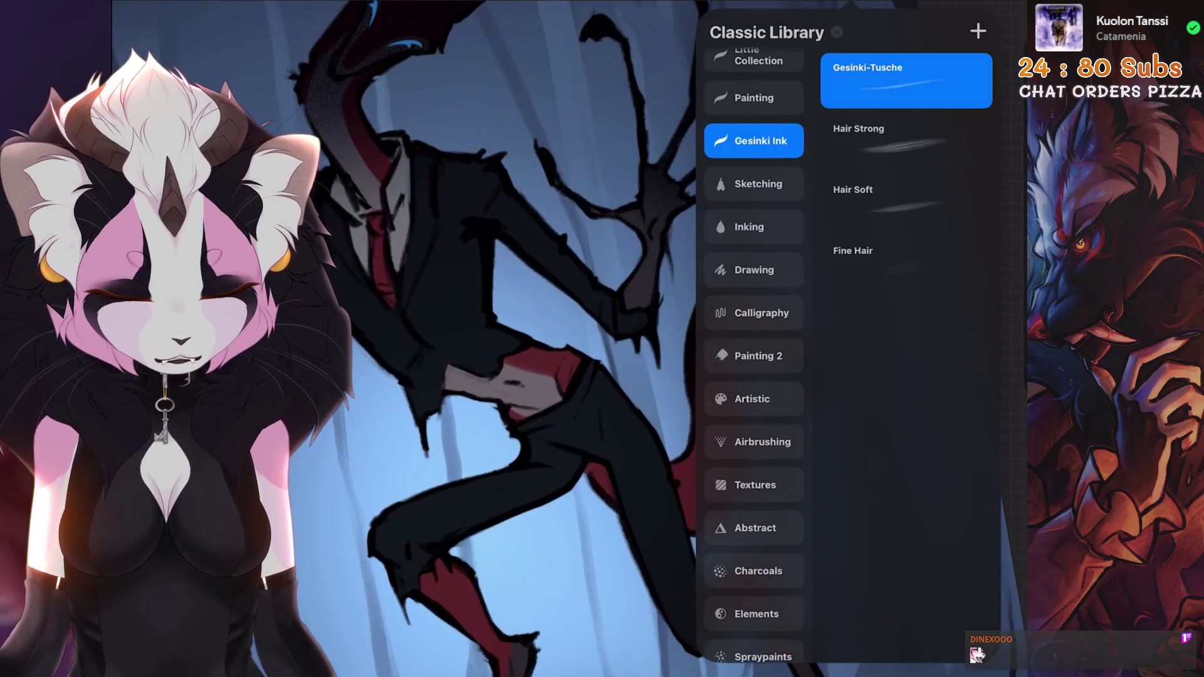
{"action": "scroll", "coordinate": [752, 314], "scroll_direction": "up", "scroll_amount": 3}
{"action": "left_click", "coordinate": [756, 237]}
{"action": "scroll", "coordinate": [565, 339], "scroll_direction": "up", "scroll_amount": 3}
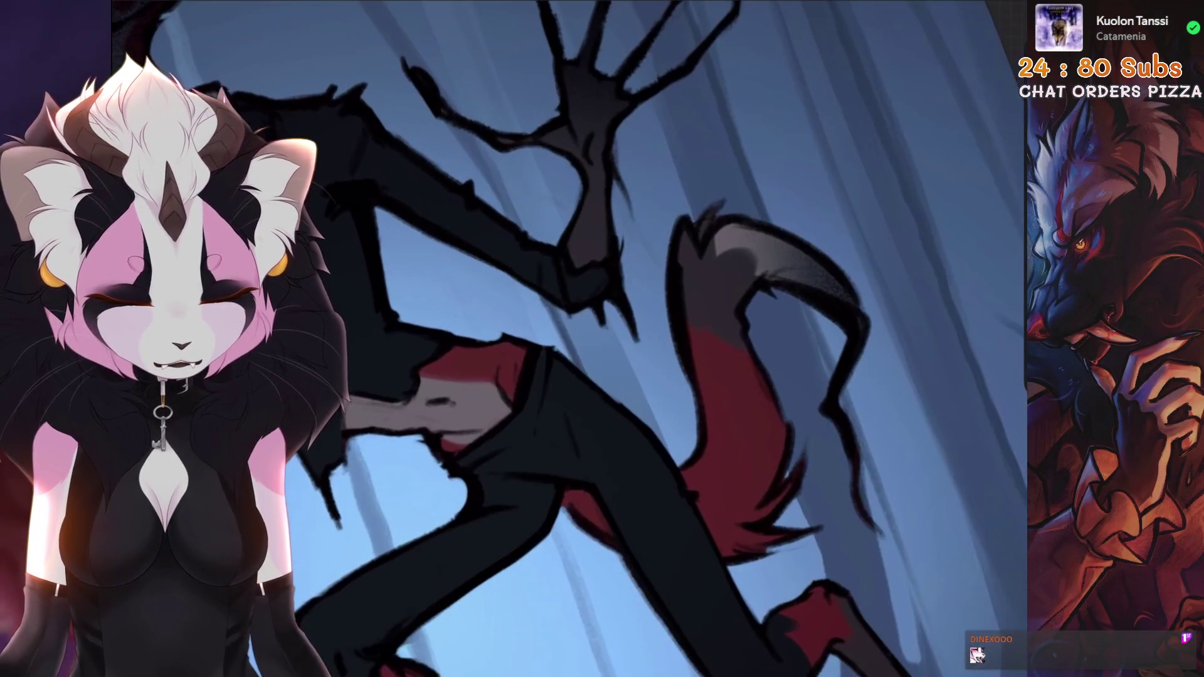
Paint pale highlight strokes along the tail and leg at 10% brush size, undoing stray strokes.
{"action": "mouse_move", "coordinate": [687, 251]}
{"action": "left_mouse_down"}
{"action": "mouse_move", "coordinate": [712, 439]}
{"action": "mouse_move", "coordinate": [702, 480]}
{"action": "left_mouse_up"}
{"action": "left_click_drag", "start_coordinate": [690, 289], "coordinate": [722, 439]}
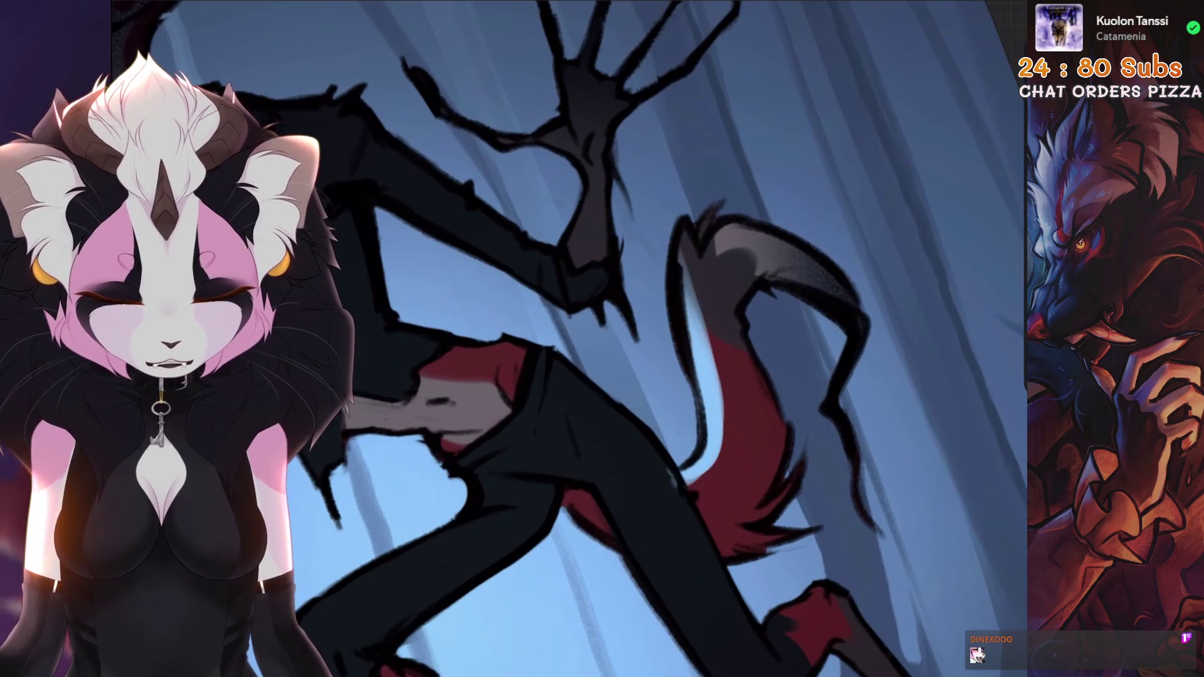
{"action": "key", "text": "ctrl+z"}
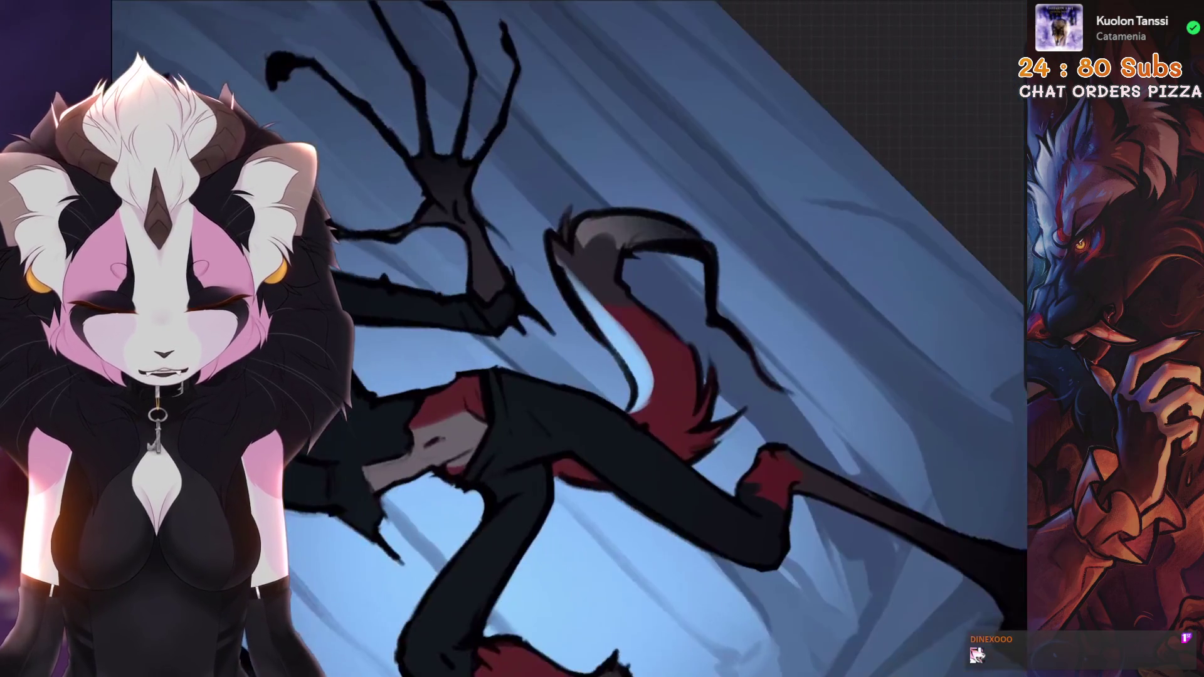
{"action": "key", "text": "bracketleft"}
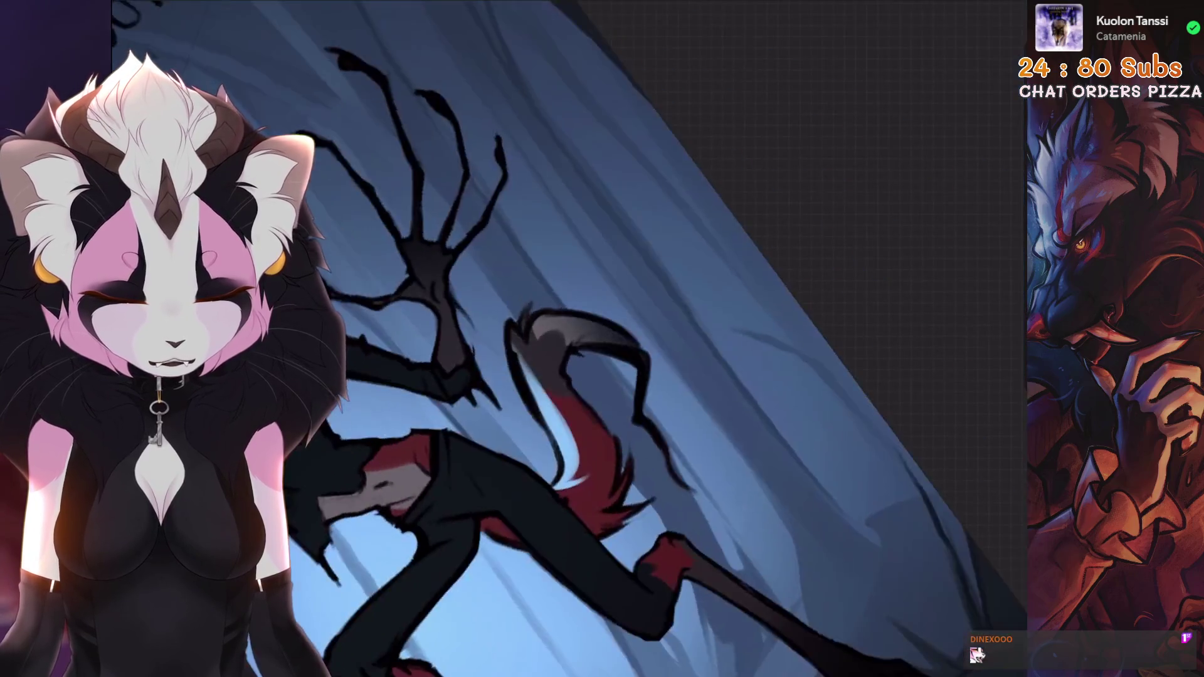
{"action": "key", "text": "bracketright"}
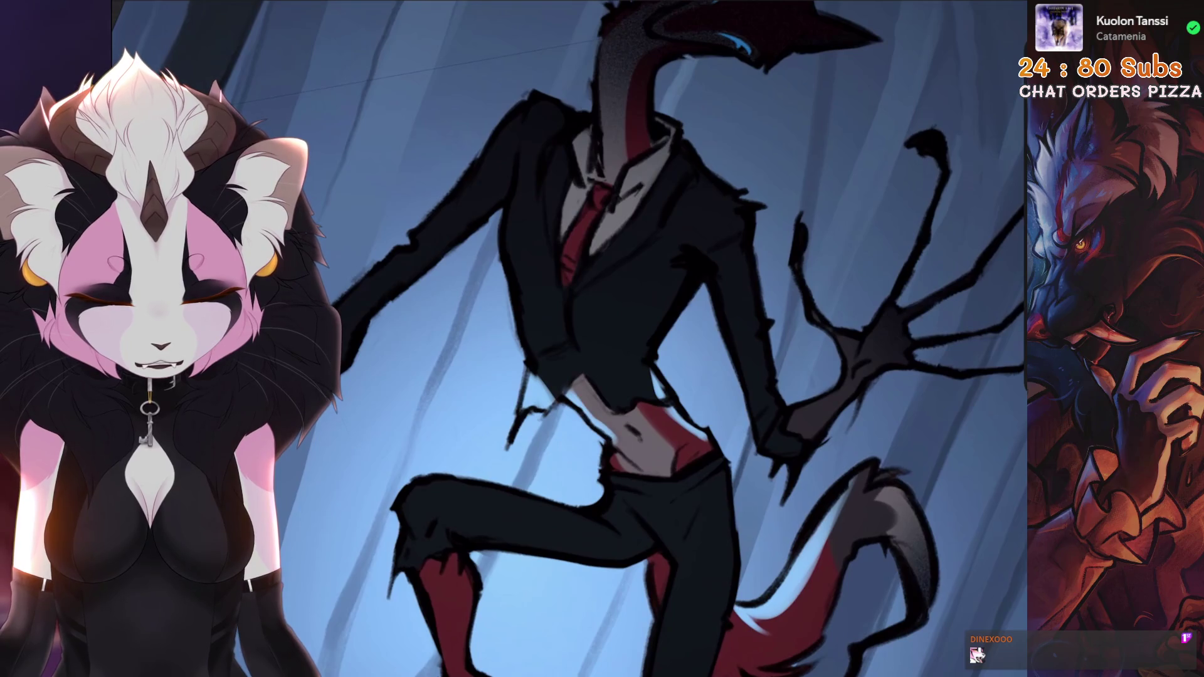
{"action": "key", "text": "ctrl+z"}
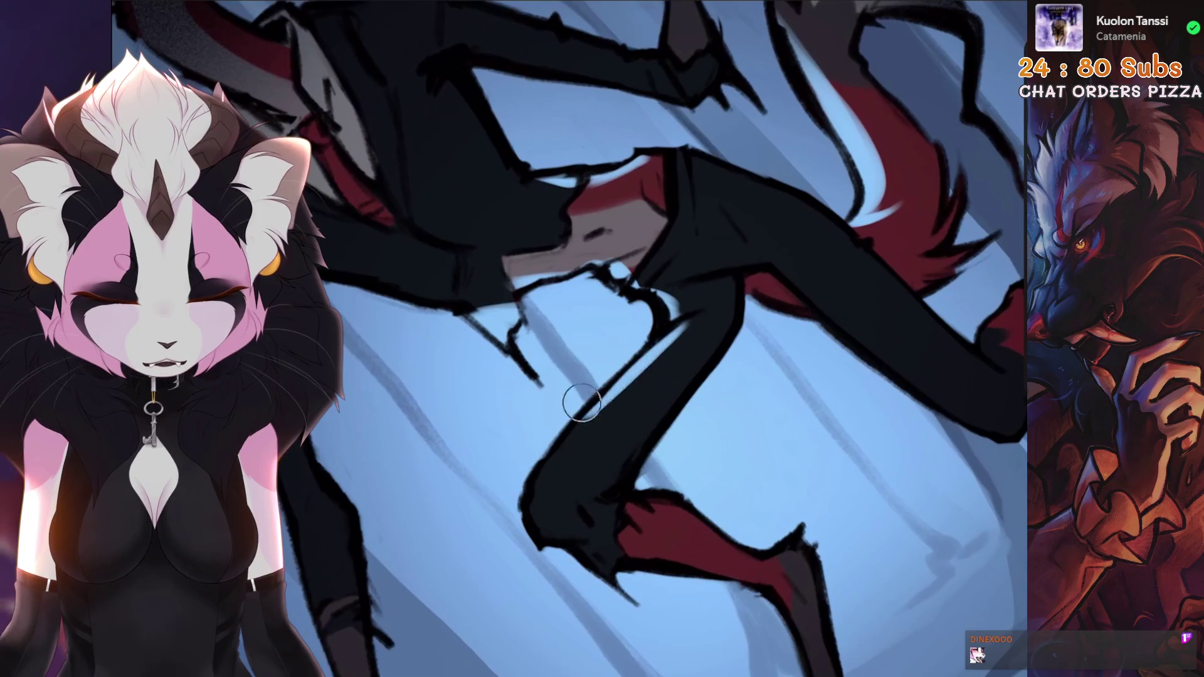
{"action": "key", "text": "ctrl+z"}
{"action": "left_click_drag", "start_coordinate": [715, 349], "coordinate": [614, 488]}
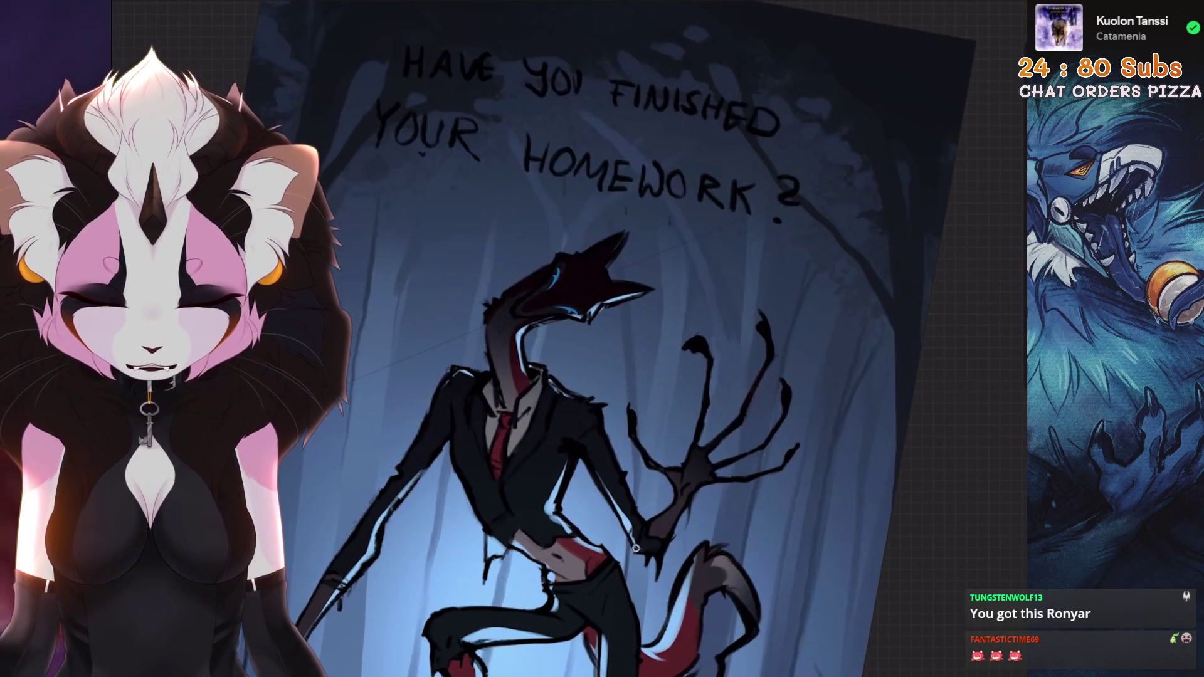
Undo the last highlight stroke and refit the whole illustration in view.
{"action": "key", "text": "ctrl+z"}
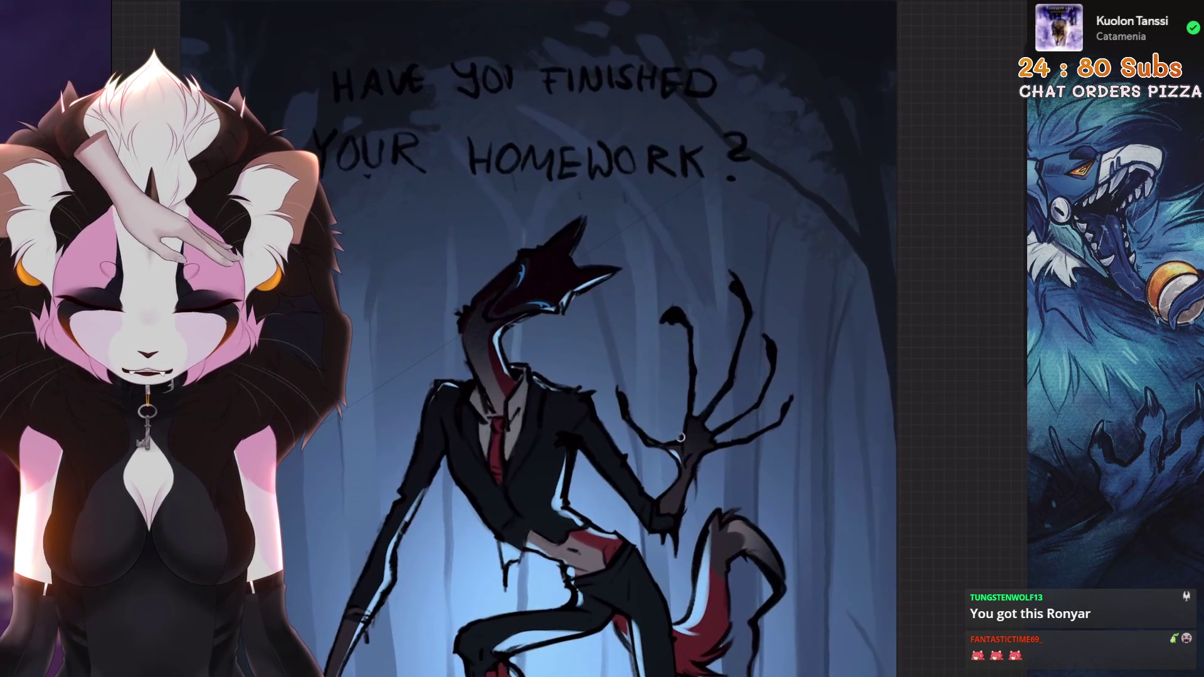
{"action": "scroll", "coordinate": [652, 338], "scroll_direction": "up", "scroll_amount": 1}
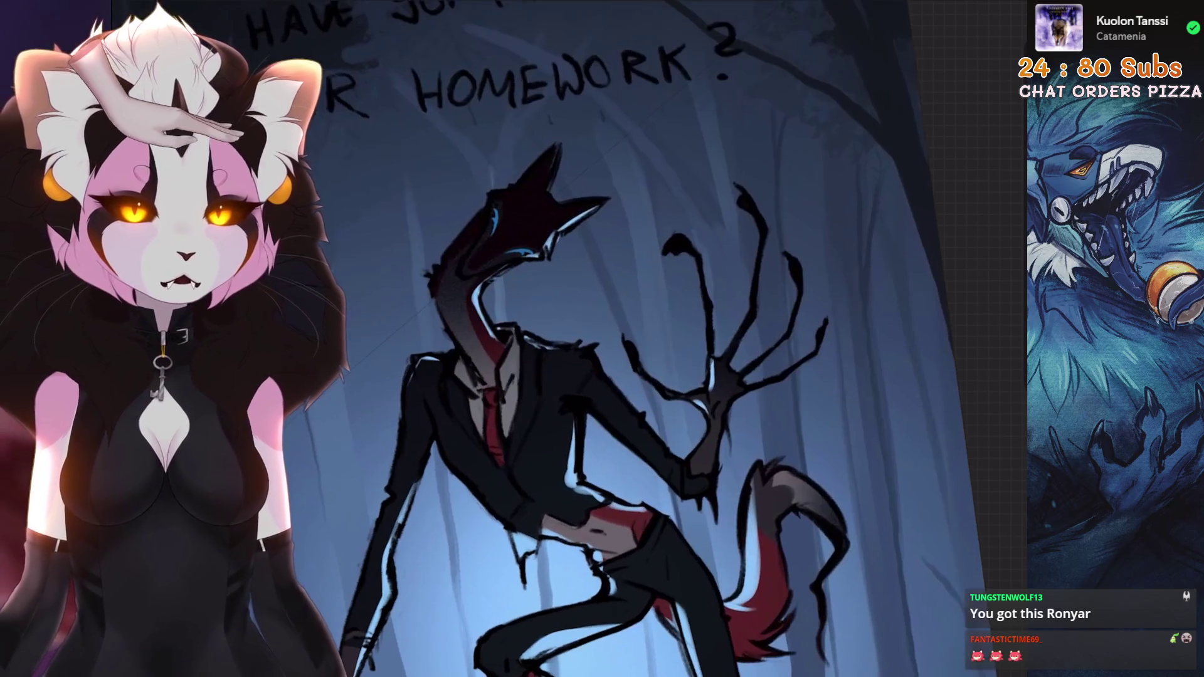
{"action": "key", "text": "ctrl+0"}
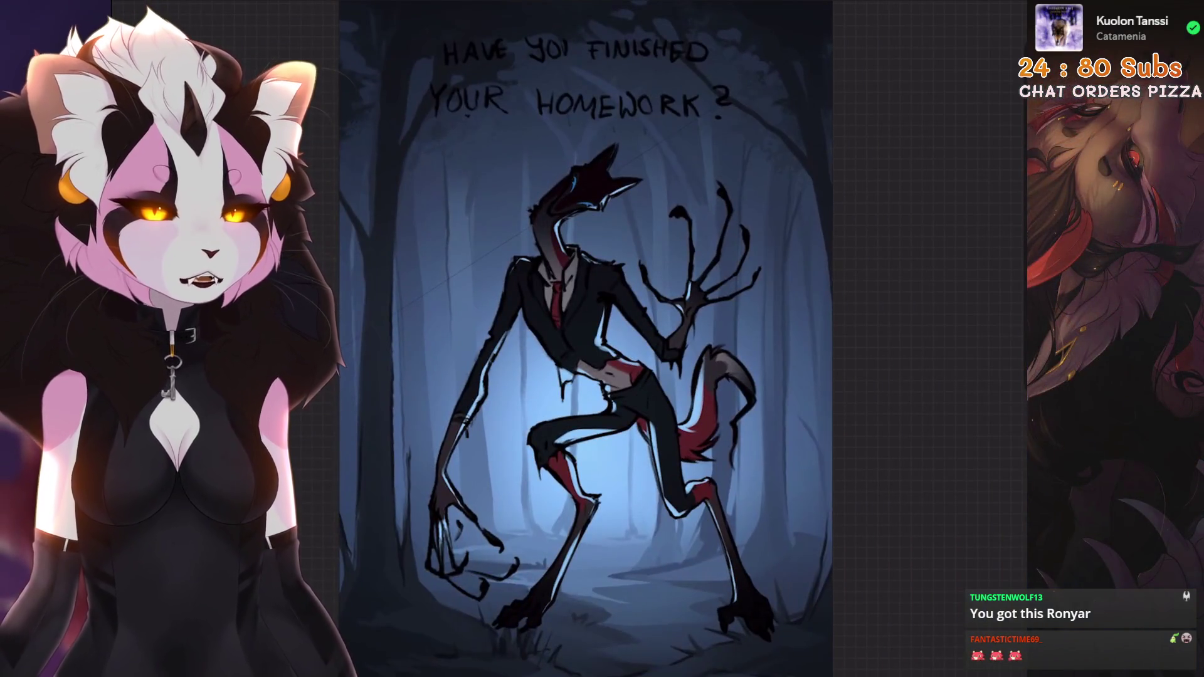
{"action": "scroll", "coordinate": [816, 352], "scroll_direction": "up", "scroll_amount": 3}
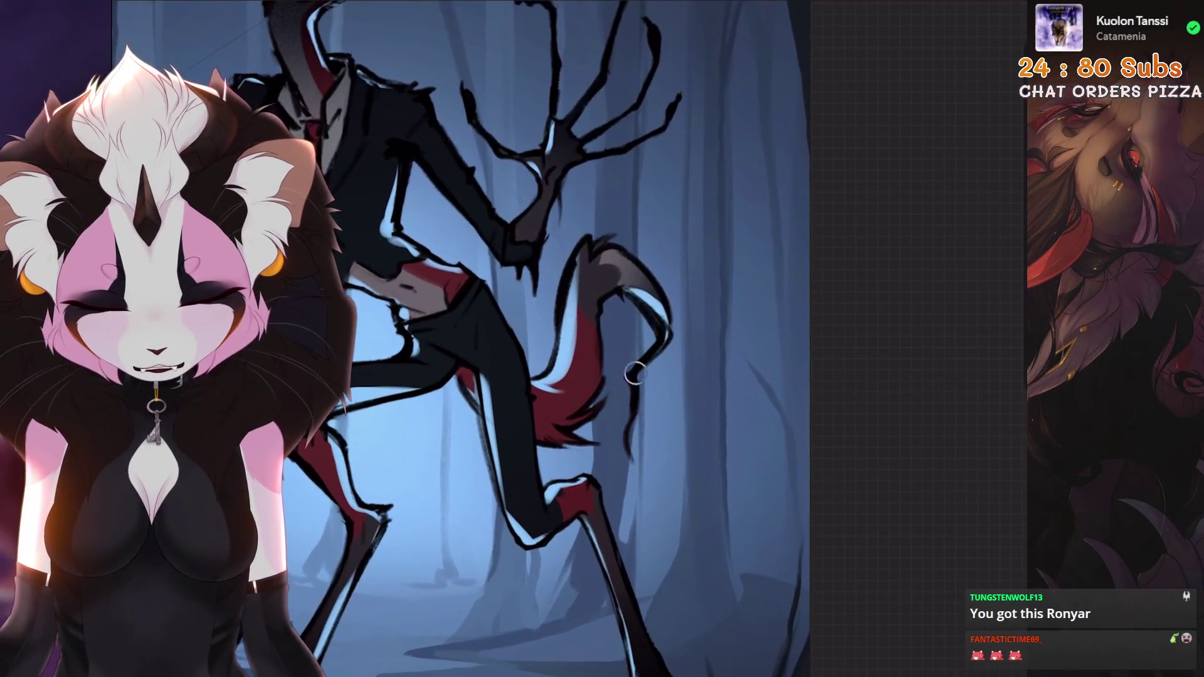
{"action": "key", "text": "ctrl+0"}
{"action": "scroll", "coordinate": [635, 374], "scroll_direction": "up", "scroll_amount": 2}
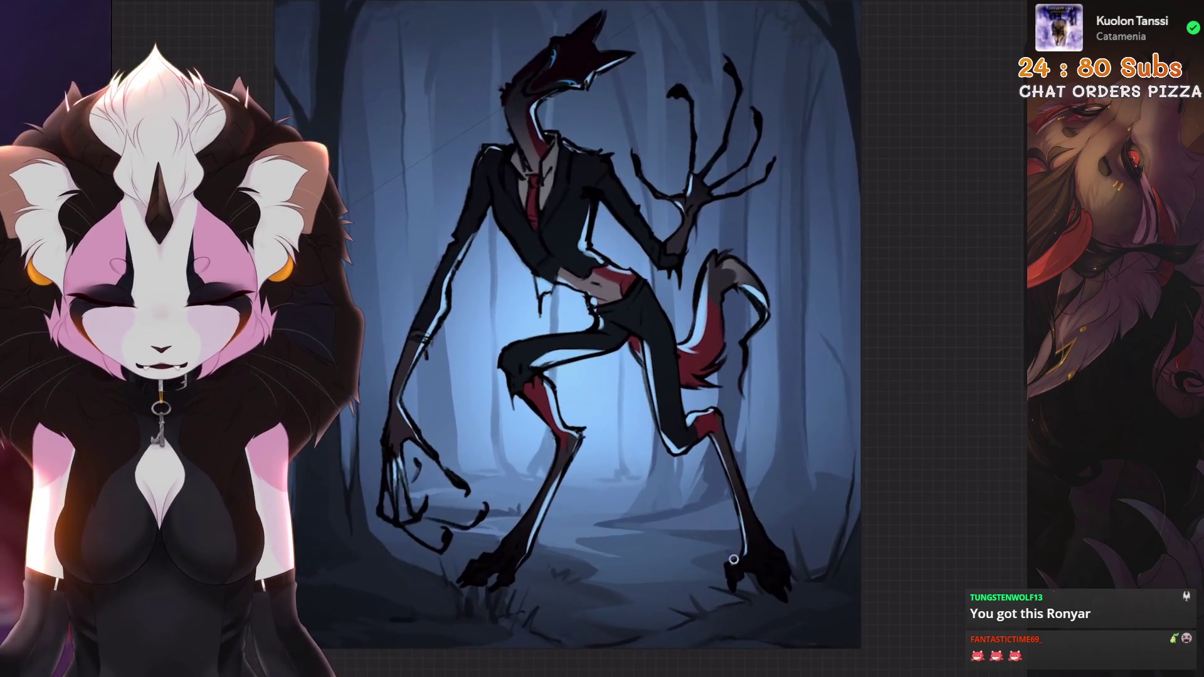
{"action": "scroll", "coordinate": [615, 326], "scroll_direction": "up", "scroll_amount": 2}
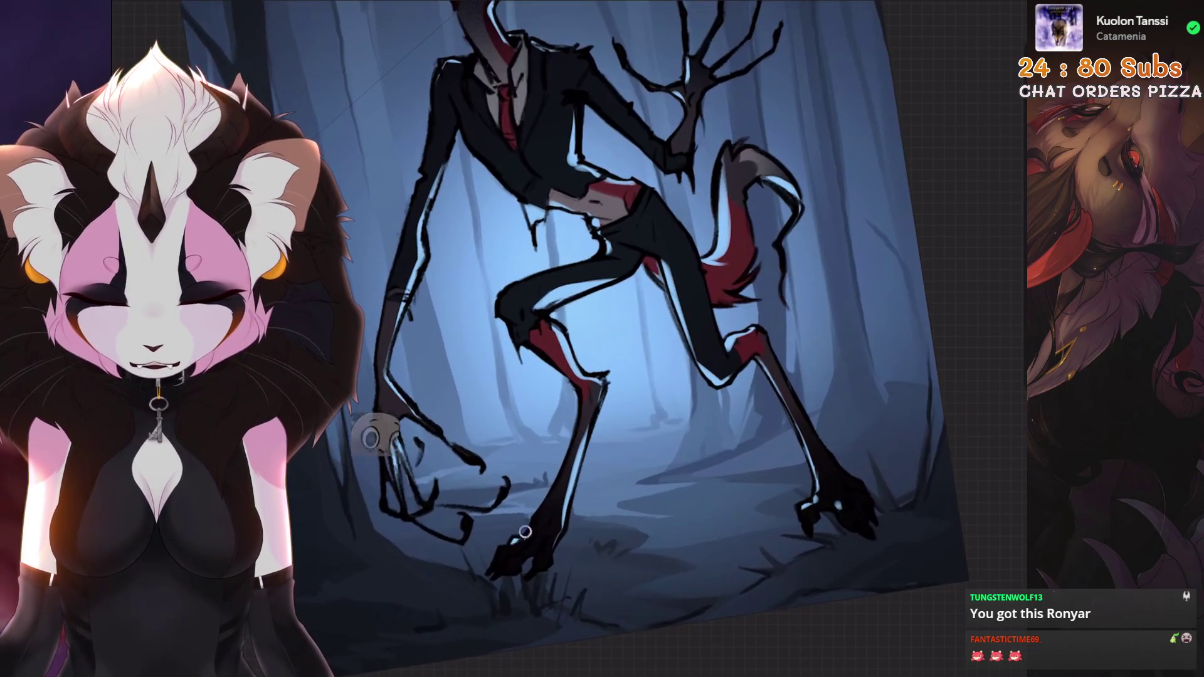
{"action": "key", "text": "ctrl+0"}
{"action": "scroll", "coordinate": [596, 339], "scroll_direction": "up", "scroll_amount": 3}
{"action": "scroll", "coordinate": [596, 339], "scroll_direction": "up", "scroll_amount": 1}
Undo another unwanted highlight stroke and bring up the layer list.
{"action": "key", "text": "ctrl+0"}
{"action": "scroll", "coordinate": [596, 339], "scroll_direction": "up", "scroll_amount": 5}
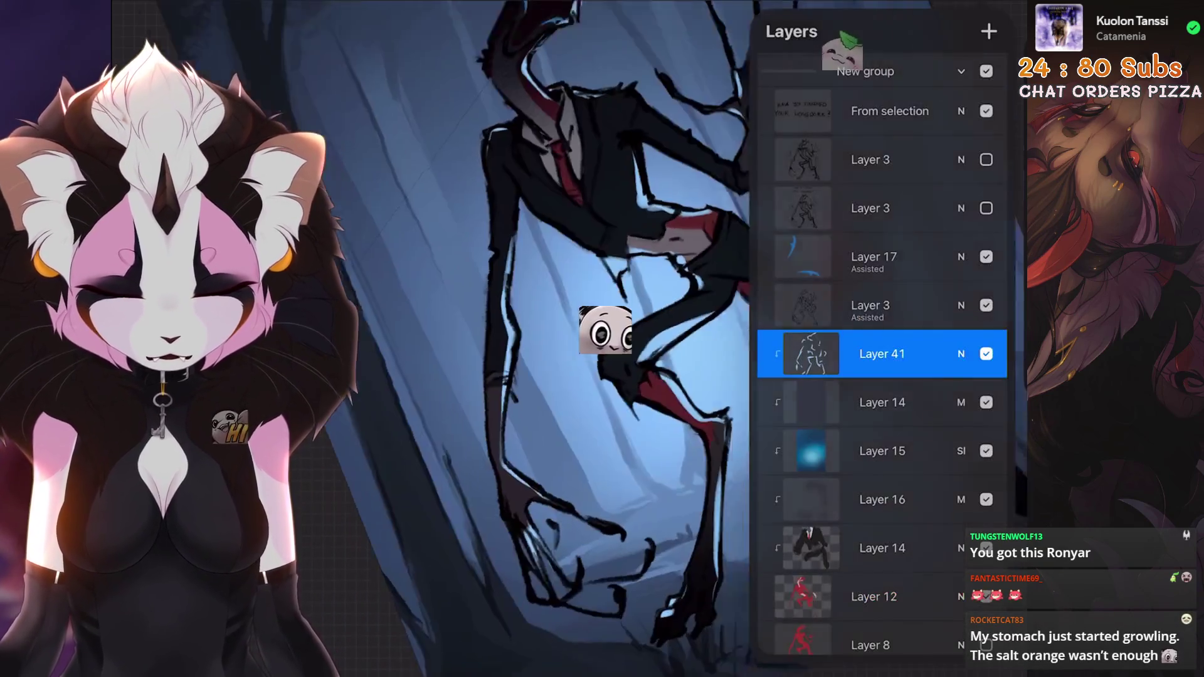
{"action": "key", "text": "b"}
{"action": "scroll", "coordinate": [627, 314], "scroll_direction": "down", "scroll_amount": 3}
{"action": "scroll", "coordinate": [627, 314], "scroll_direction": "down", "scroll_amount": 1}
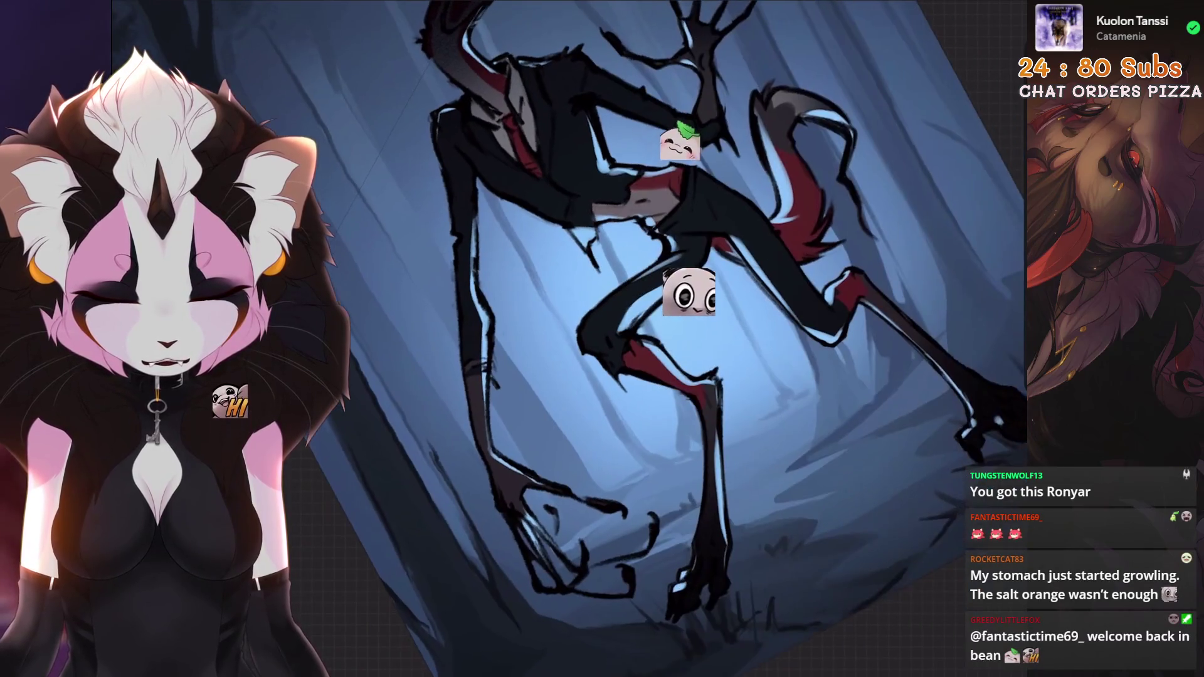
{"action": "scroll", "coordinate": [690, 338], "scroll_direction": "up", "scroll_amount": 1}
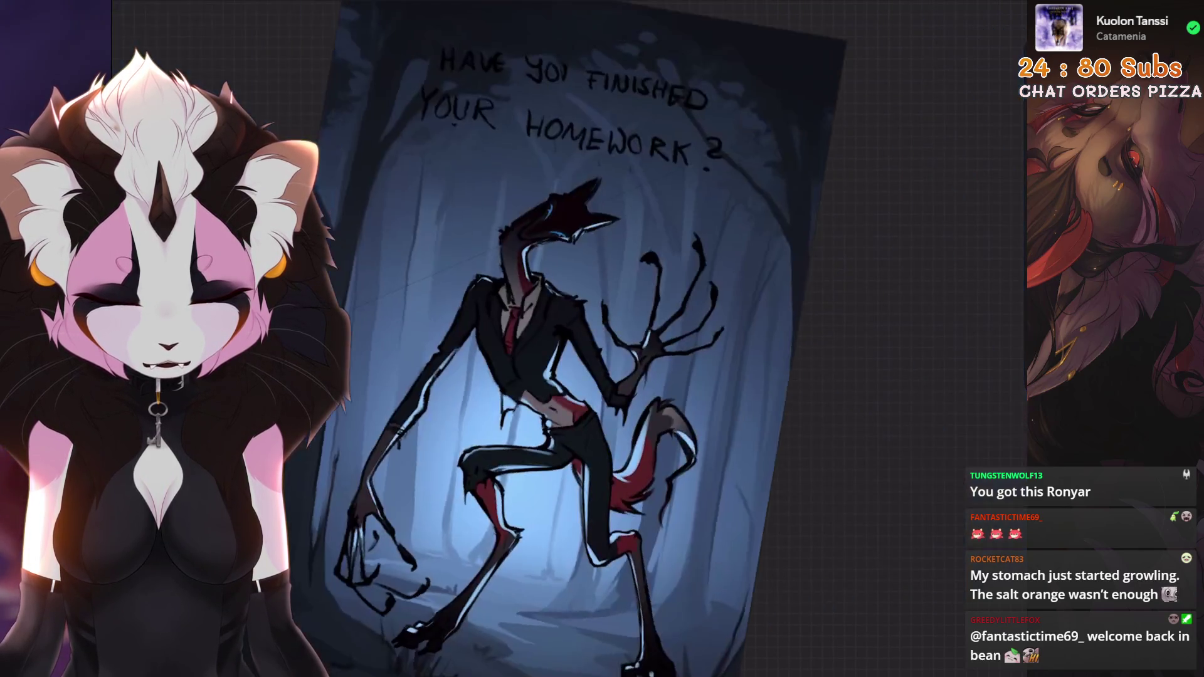
{"action": "key", "text": "ctrl+z"}
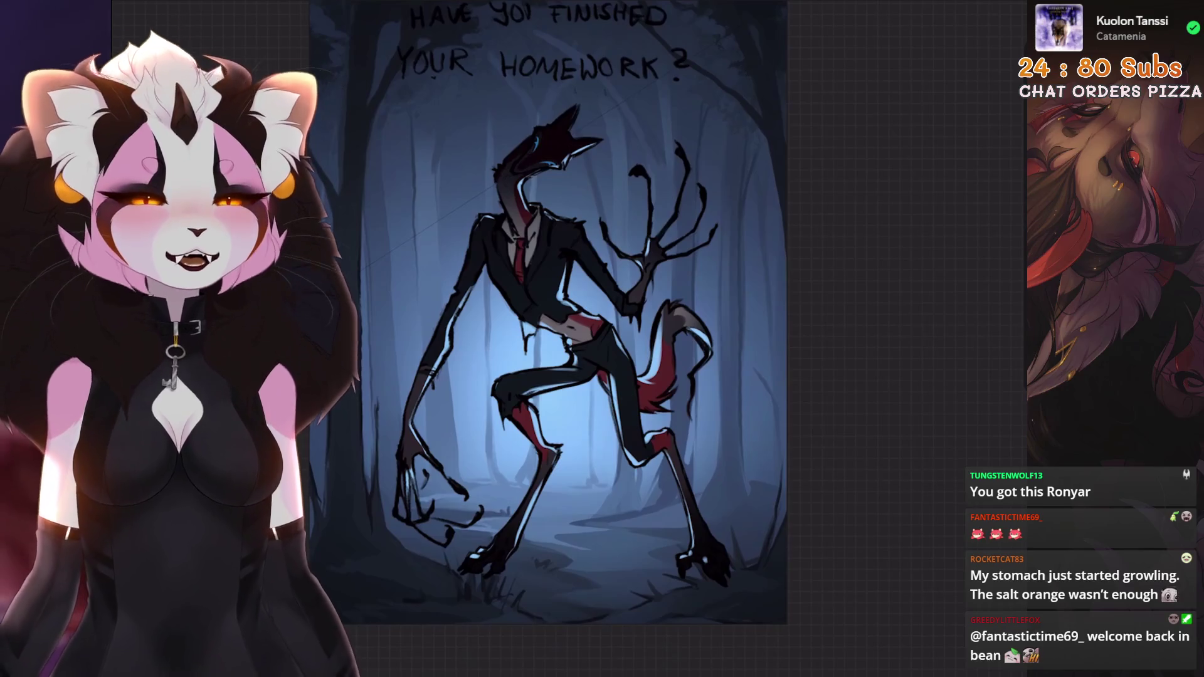
{"action": "left_click", "coordinate": [988, 7]}
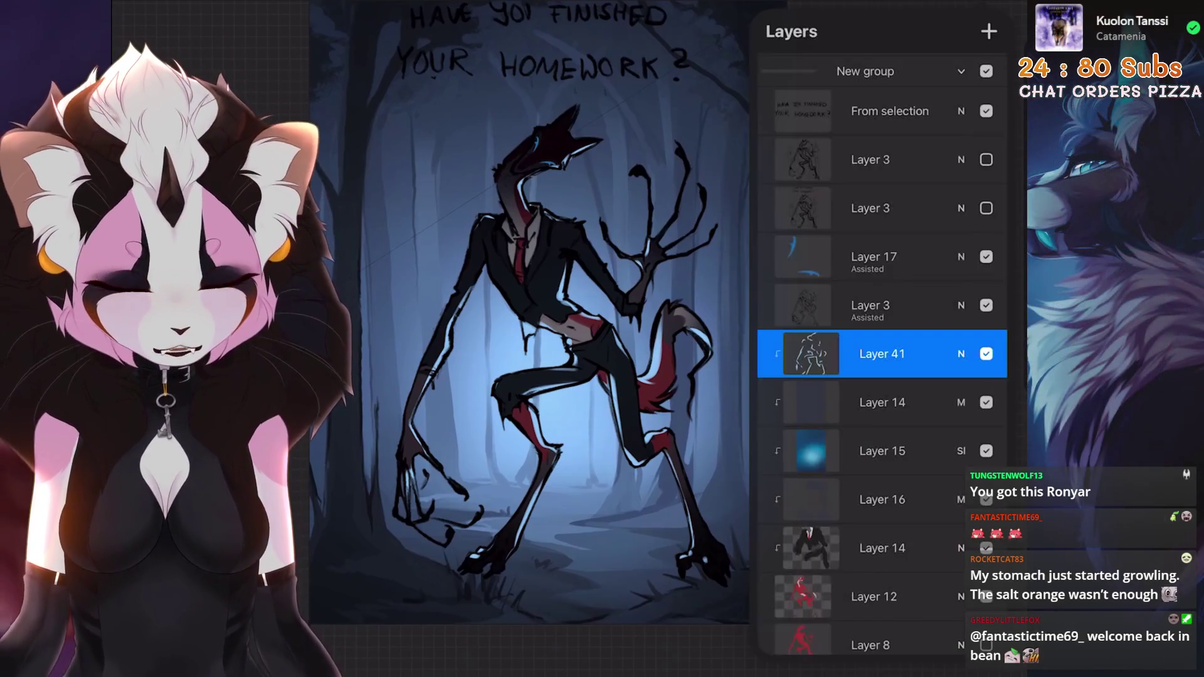
Switch Layer 41 to Add blending at 79% opacity.
{"action": "left_click", "coordinate": [961, 336]}
{"action": "left_click", "coordinate": [776, 525]}
{"action": "mouse_move", "coordinate": [994, 384]}
{"action": "left_mouse_down"}
{"action": "mouse_move", "coordinate": [899, 384]}
{"action": "mouse_move", "coordinate": [948, 383]}
{"action": "left_mouse_up"}
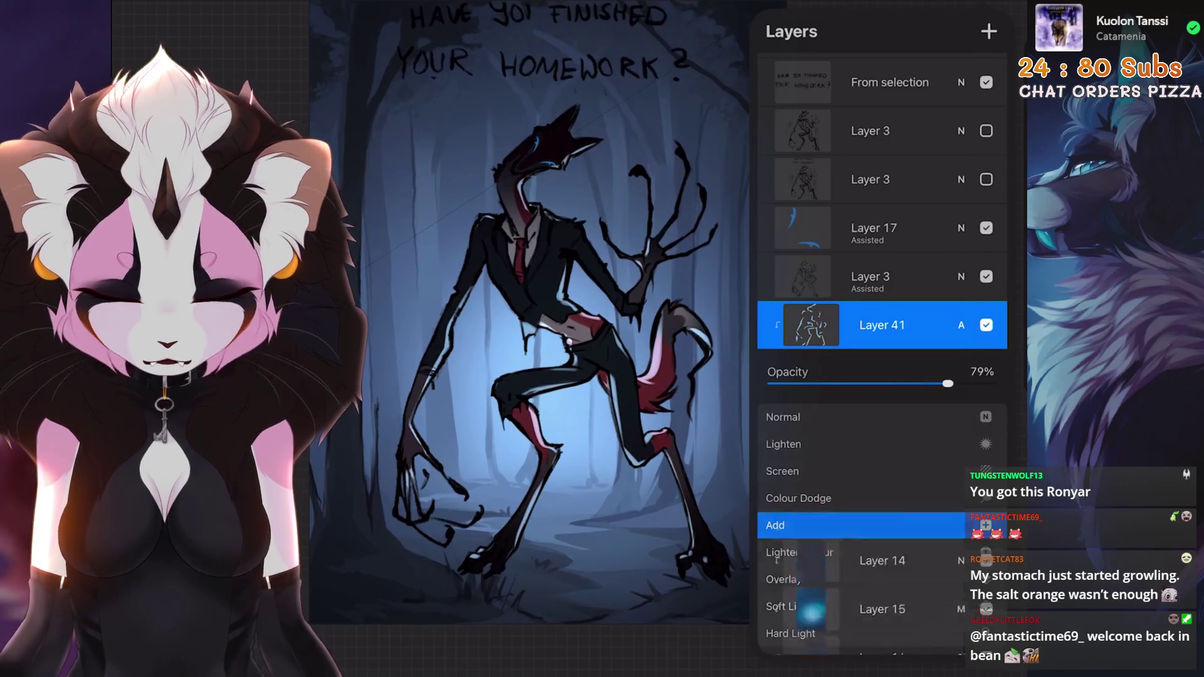
{"action": "left_click", "coordinate": [988, 7]}
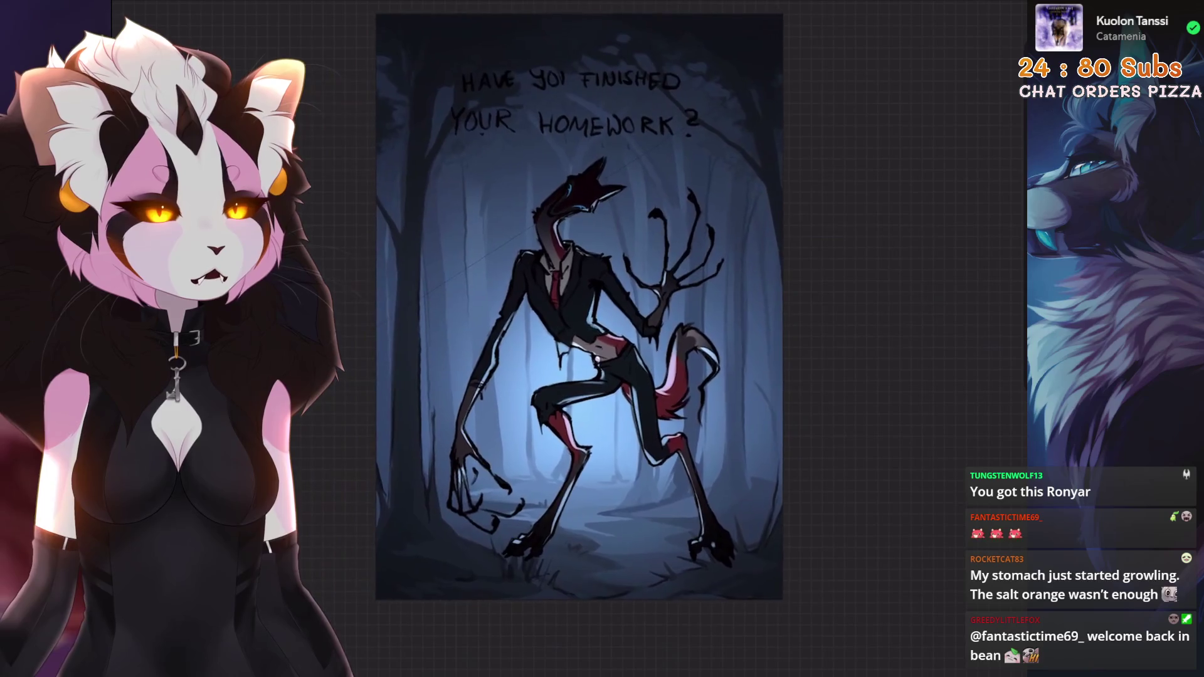
{"action": "left_click", "coordinate": [988, 8]}
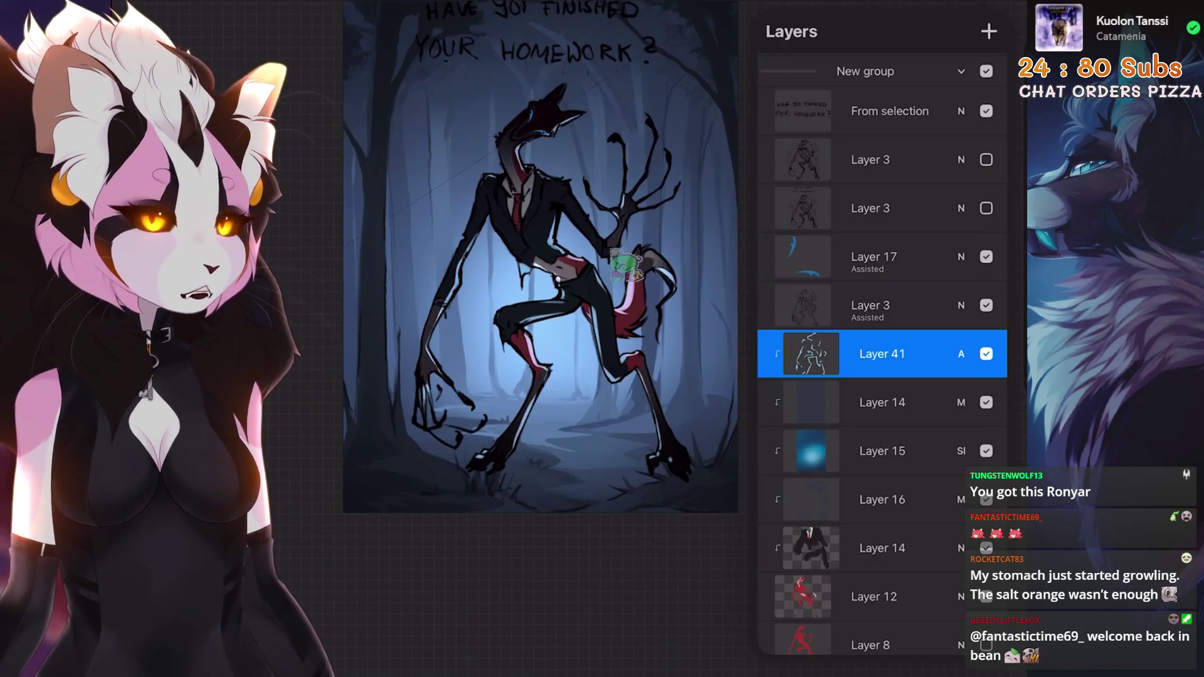
Add a new blank layer, Layer 42, above Layer 8.
{"action": "scroll", "coordinate": [539, 270], "scroll_direction": "down", "scroll_amount": 2}
{"action": "scroll", "coordinate": [883, 352], "scroll_direction": "down", "scroll_amount": 1}
{"action": "scroll", "coordinate": [883, 352], "scroll_direction": "down", "scroll_amount": 5}
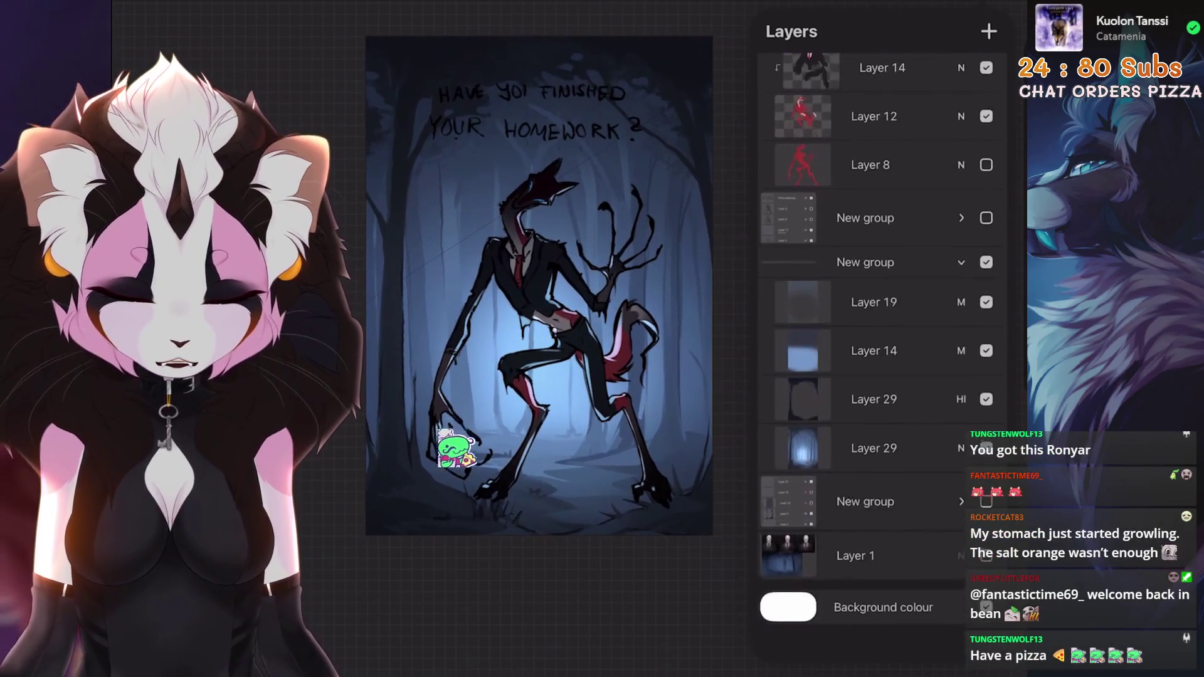
{"action": "scroll", "coordinate": [883, 351], "scroll_direction": "up", "scroll_amount": 6}
{"action": "left_click", "coordinate": [883, 371]}
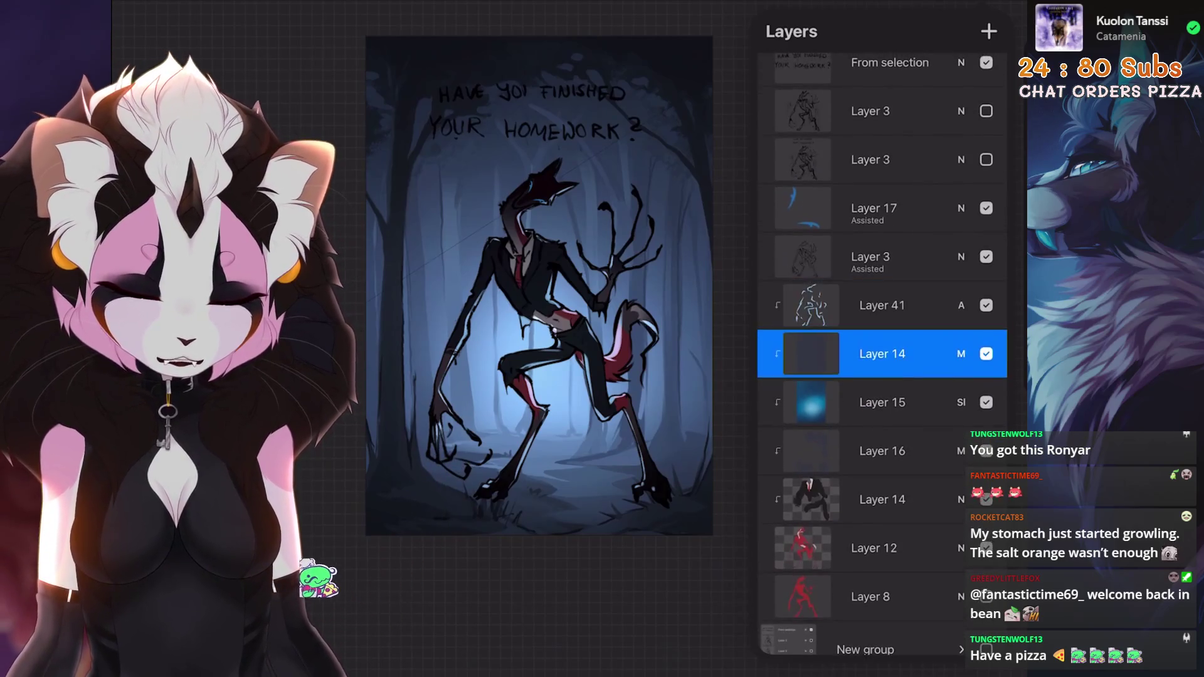
{"action": "scroll", "coordinate": [882, 351], "scroll_direction": "down", "scroll_amount": 2}
{"action": "left_click", "coordinate": [872, 439]}
{"action": "left_click", "coordinate": [989, 32]}
Choose a dark colour and paint shadows across the ground beneath the wolf's feet.
{"action": "left_click", "coordinate": [1021, 31]}
{"action": "left_click", "coordinate": [885, 183]}
{"action": "left_click", "coordinate": [1022, 31]}
{"action": "scroll", "coordinate": [565, 251], "scroll_direction": "up", "scroll_amount": 3}
{"action": "scroll", "coordinate": [659, 241], "scroll_direction": "up", "scroll_amount": 1}
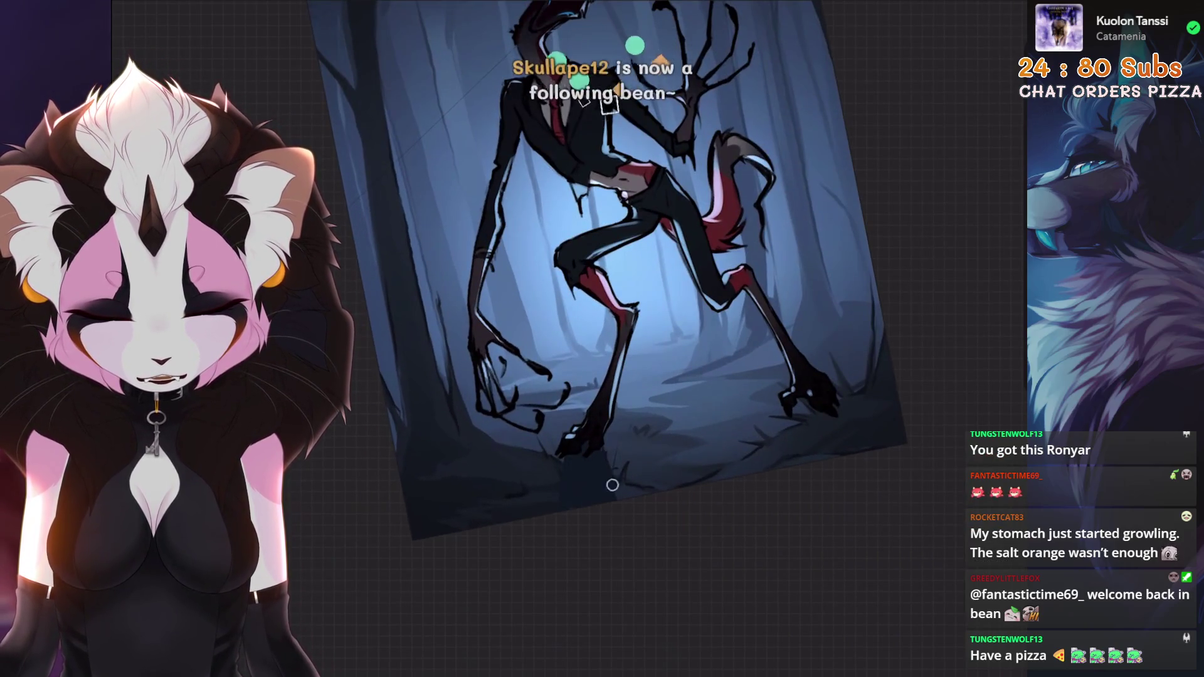
{"action": "scroll", "coordinate": [634, 270], "scroll_direction": "down", "scroll_amount": 2}
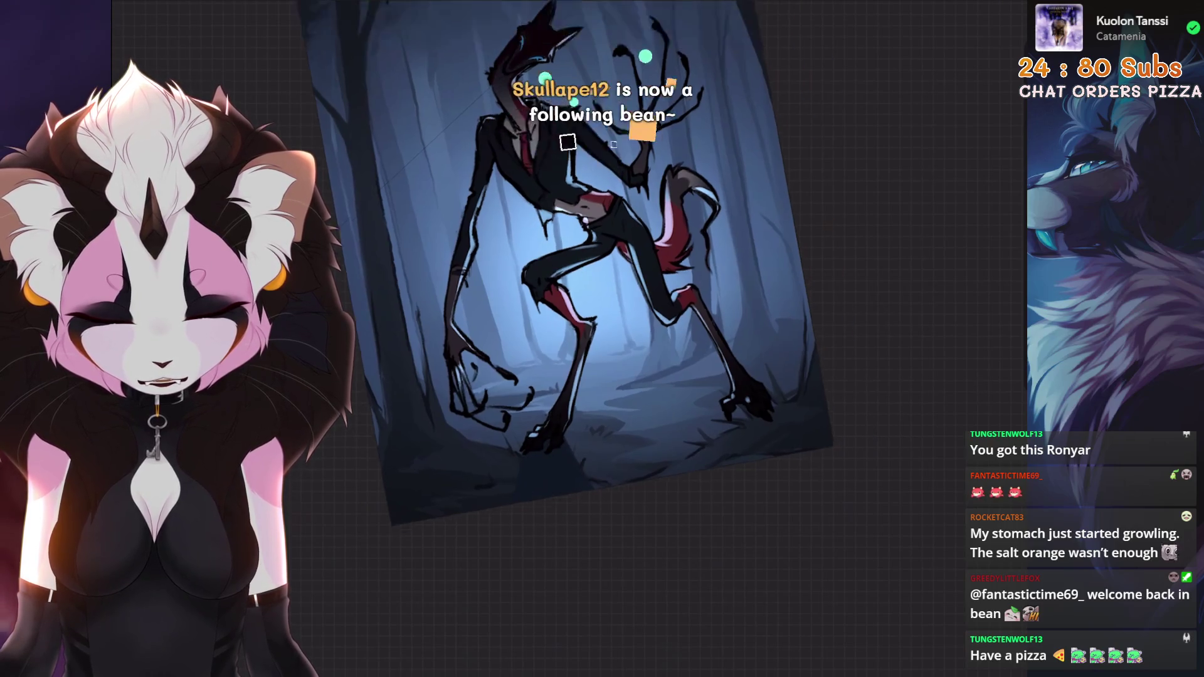
{"action": "key", "text": "ctrl+z"}
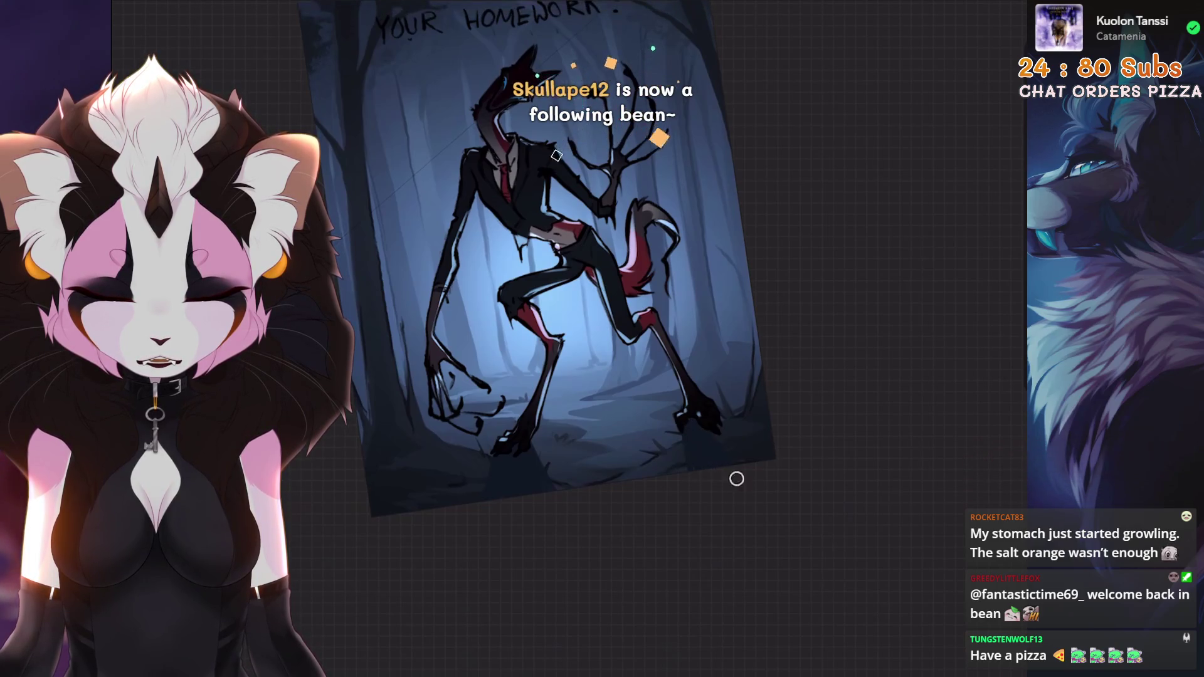
{"action": "scroll", "coordinate": [698, 517], "scroll_direction": "up", "scroll_amount": 3}
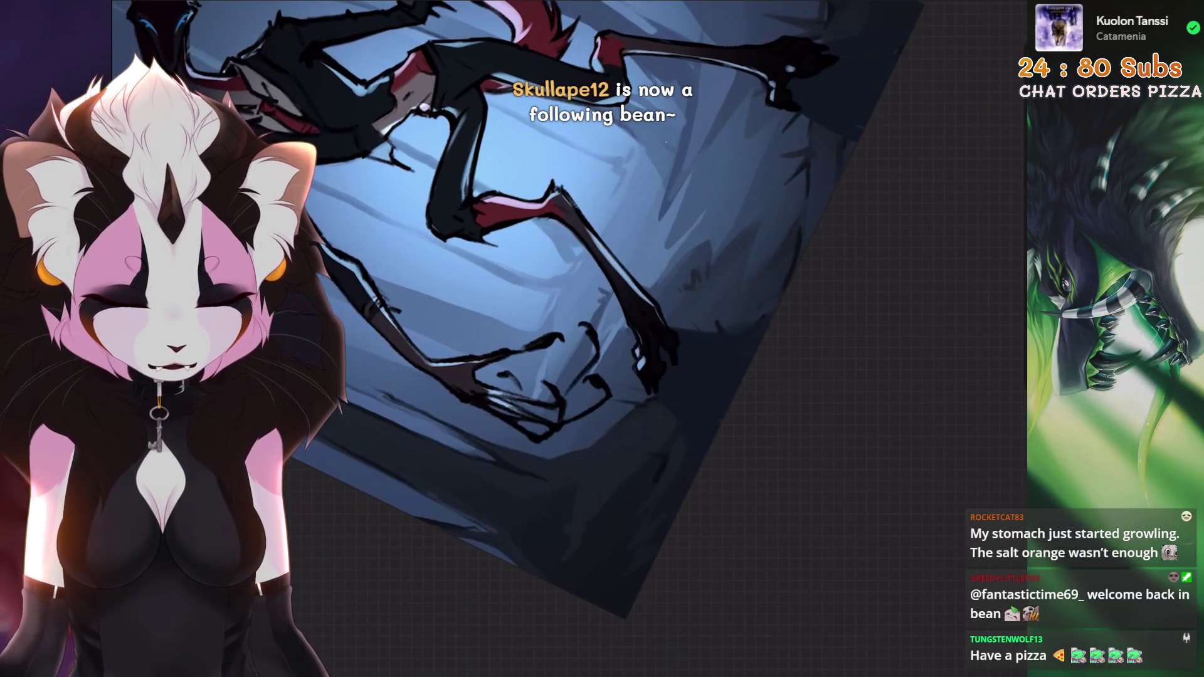
{"action": "scroll", "coordinate": [502, 301], "scroll_direction": "down", "scroll_amount": 3}
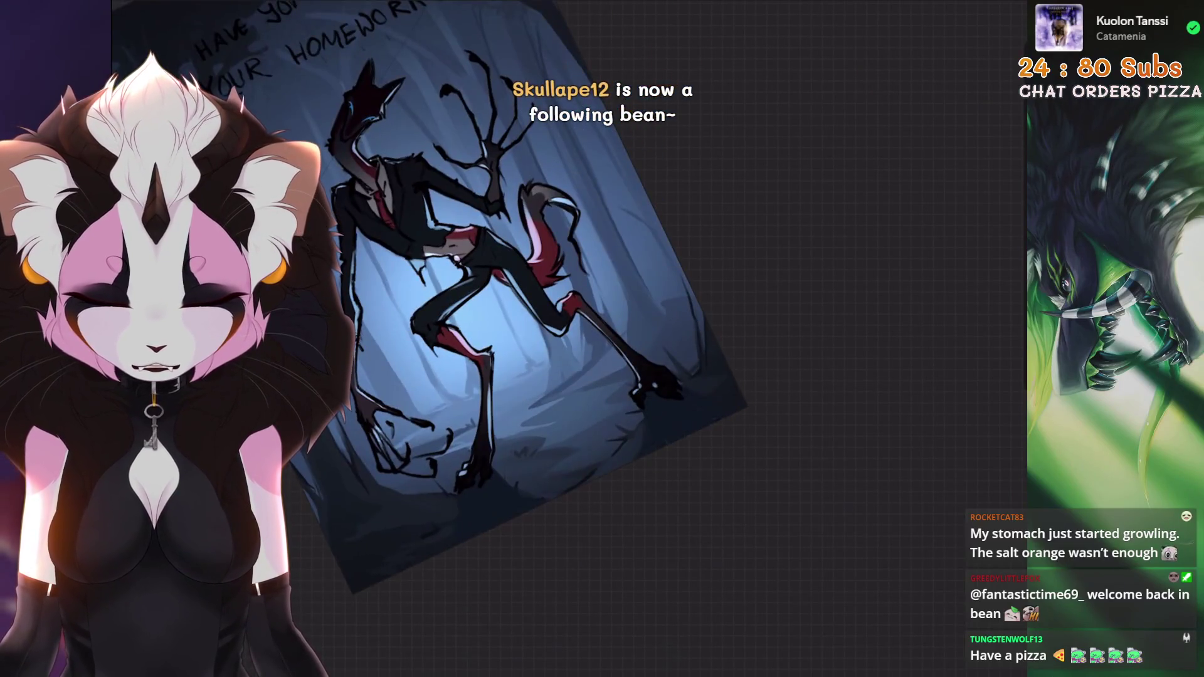
{"action": "scroll", "coordinate": [512, 263], "scroll_direction": "up", "scroll_amount": 3}
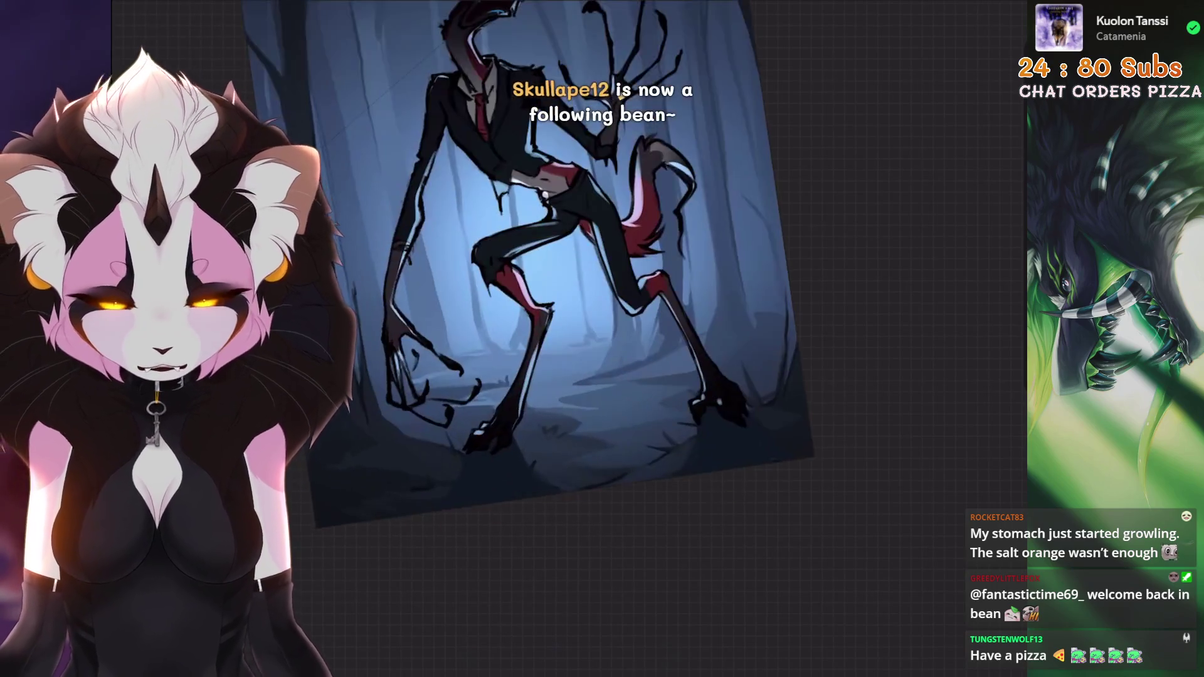
{"action": "left_click", "coordinate": [961, 354]}
Set Layer 42 to Multiply at about 44% opacity and fit the illustration on screen.
{"action": "left_click", "coordinate": [784, 526]}
{"action": "mouse_move", "coordinate": [994, 383]}
{"action": "left_mouse_down"}
{"action": "mouse_move", "coordinate": [774, 383]}
{"action": "mouse_move", "coordinate": [864, 383]}
{"action": "left_mouse_up"}
{"action": "scroll", "coordinate": [512, 263], "scroll_direction": "up", "scroll_amount": 3}
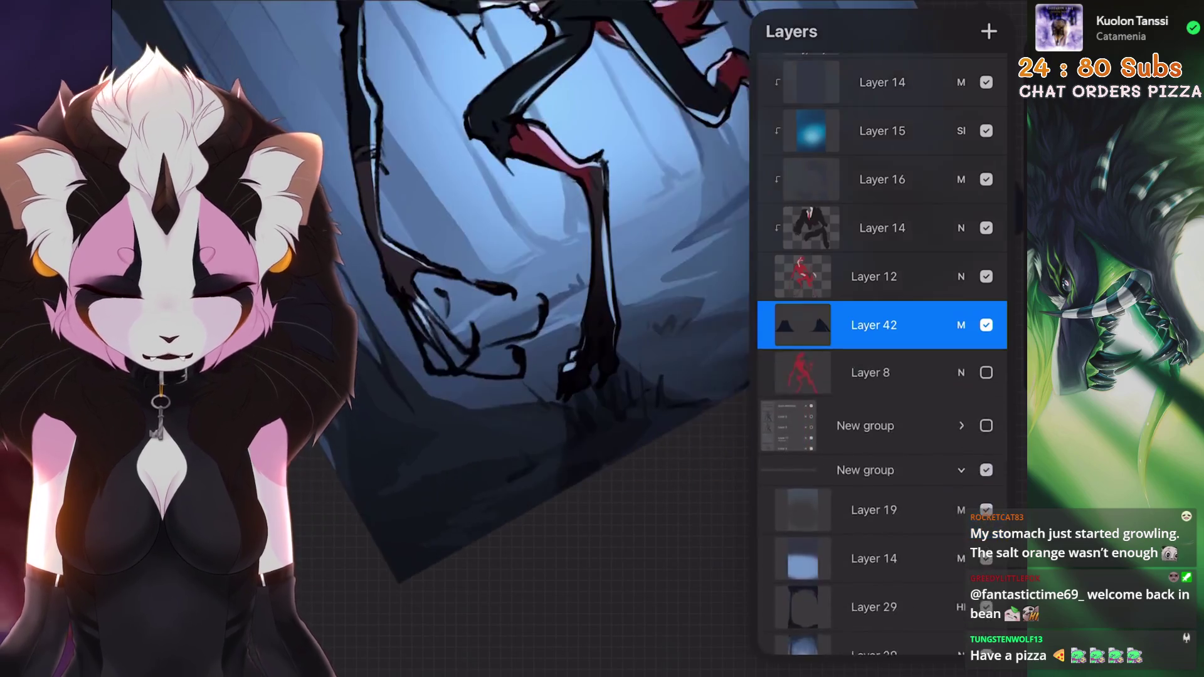
{"action": "scroll", "coordinate": [564, 282], "scroll_direction": "down", "scroll_amount": 3}
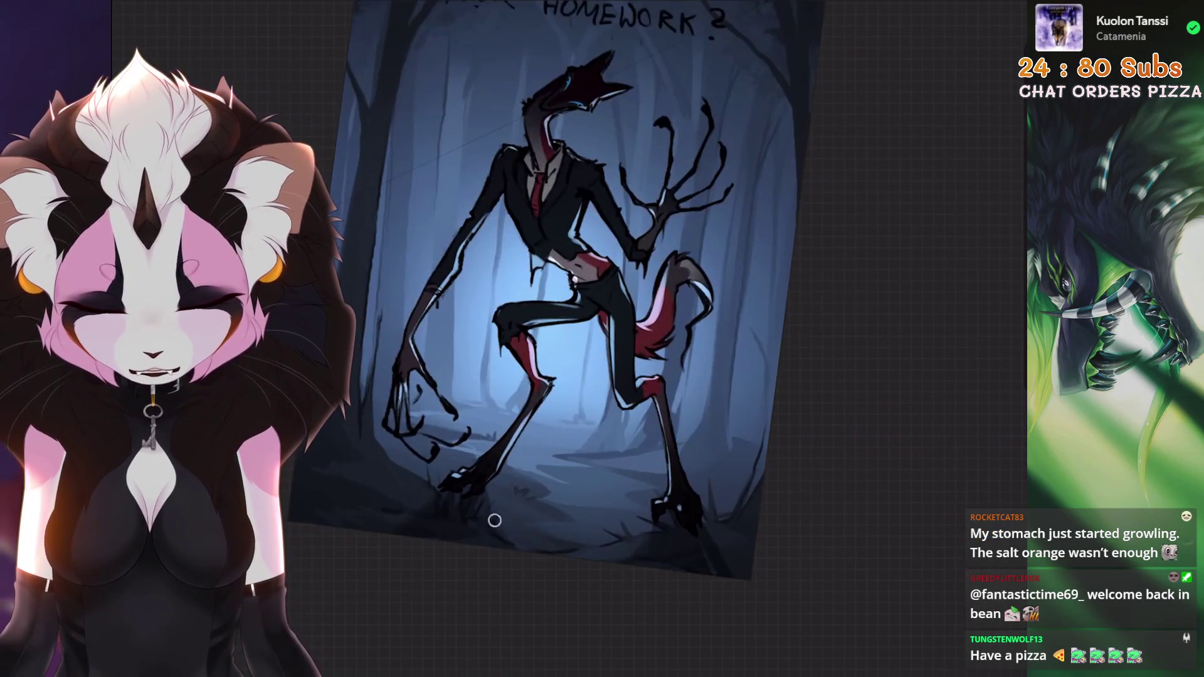
{"action": "scroll", "coordinate": [494, 521], "scroll_direction": "down", "scroll_amount": 3}
{"action": "key", "text": "ctrl+0"}
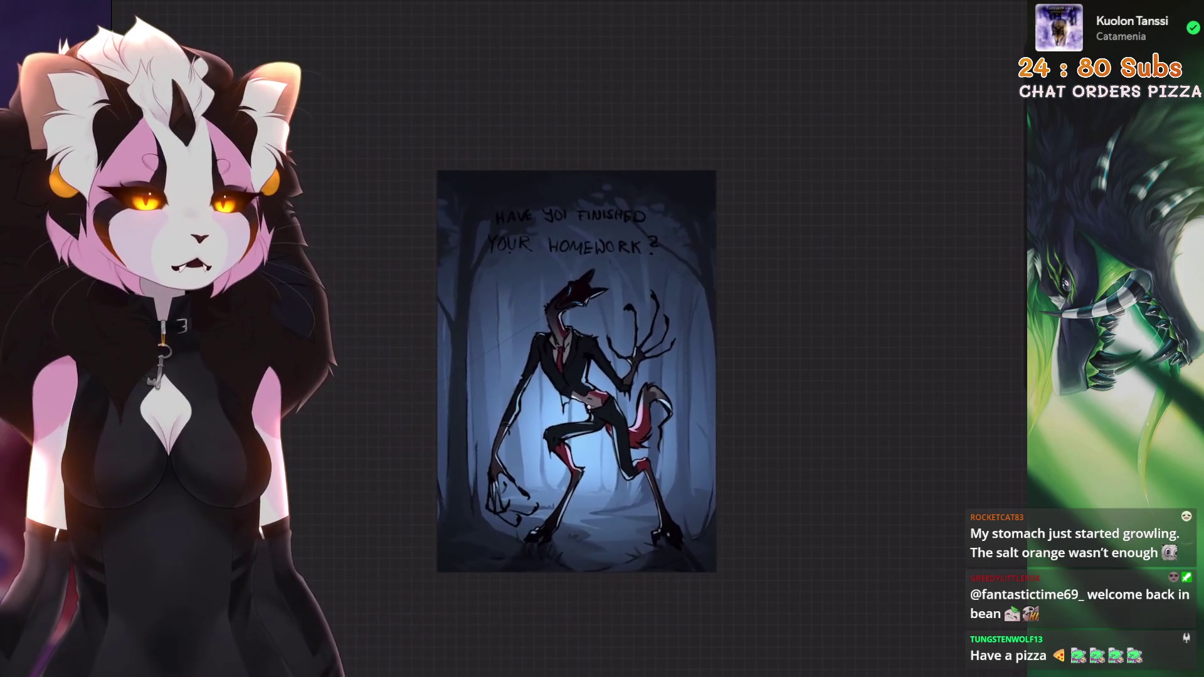
{"action": "scroll", "coordinate": [555, 295], "scroll_direction": "up", "scroll_amount": 3}
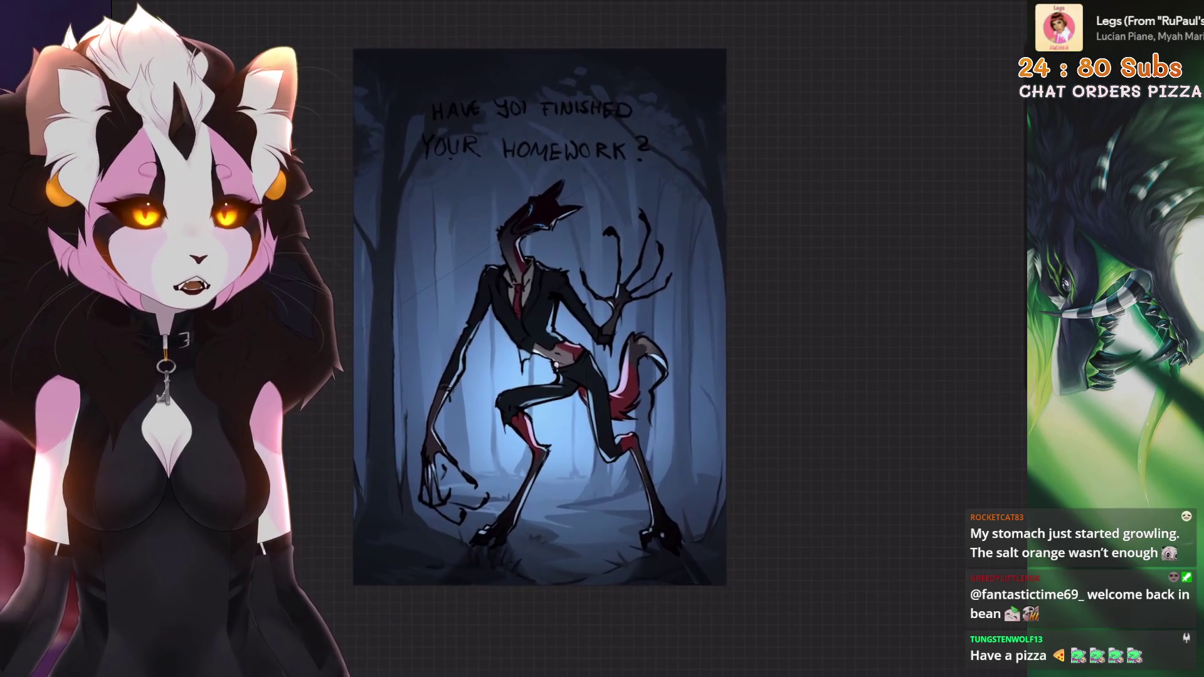
Extend the canvas at top and bottom in Crop and Resize to 2464 × 3879 px.
{"action": "key", "text": "ctrl+0"}
{"action": "left_click", "coordinate": [251, 116]}
{"action": "left_click_drag", "start_coordinate": [585, 538], "coordinate": [585, 571]}
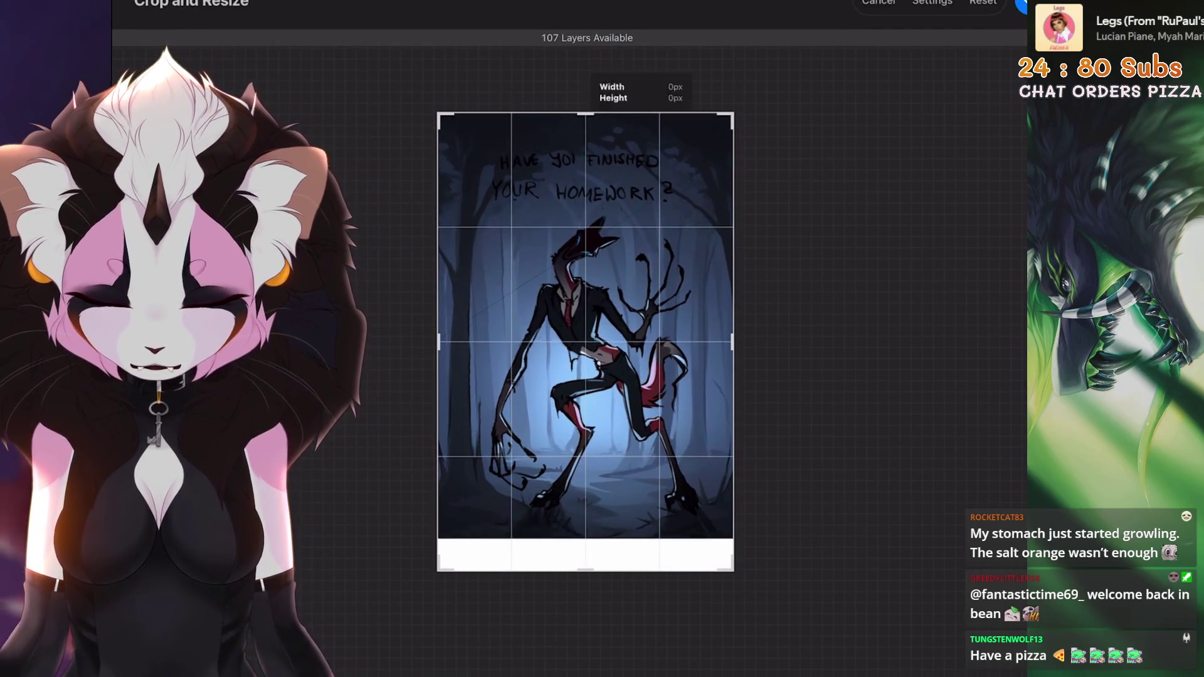
{"action": "left_click_drag", "start_coordinate": [586, 114], "coordinate": [586, 91]}
{"action": "left_click_drag", "start_coordinate": [585, 571], "coordinate": [585, 564]}
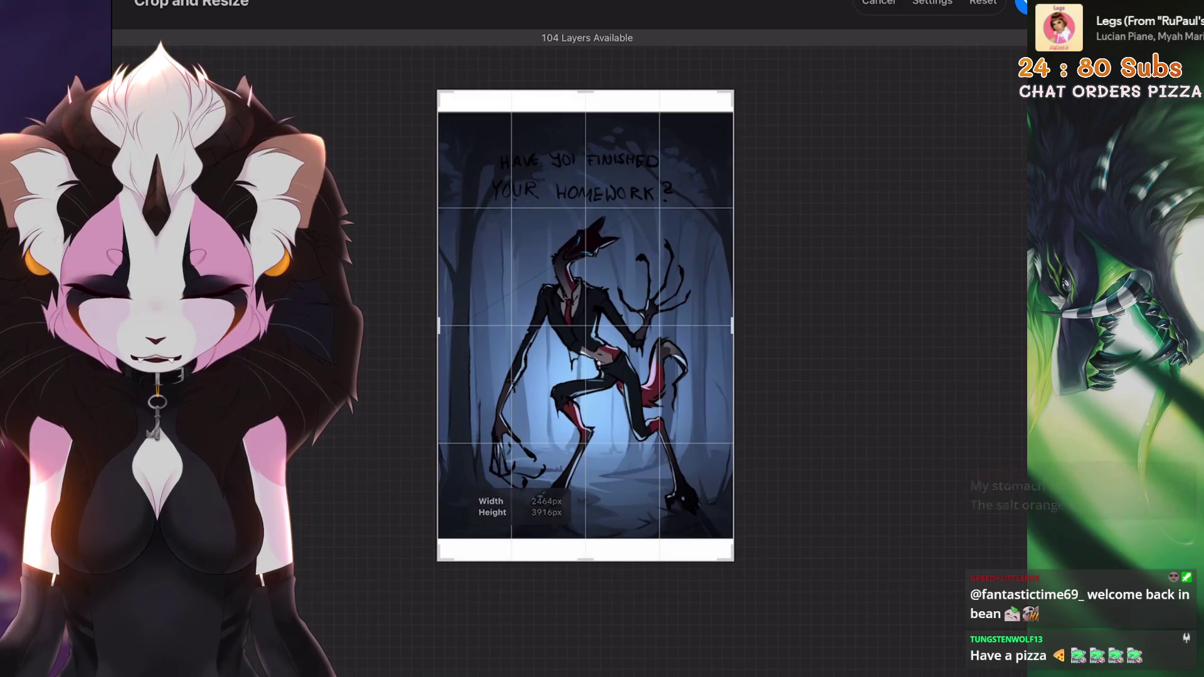
{"action": "left_click_drag", "start_coordinate": [585, 91], "coordinate": [585, 99]}
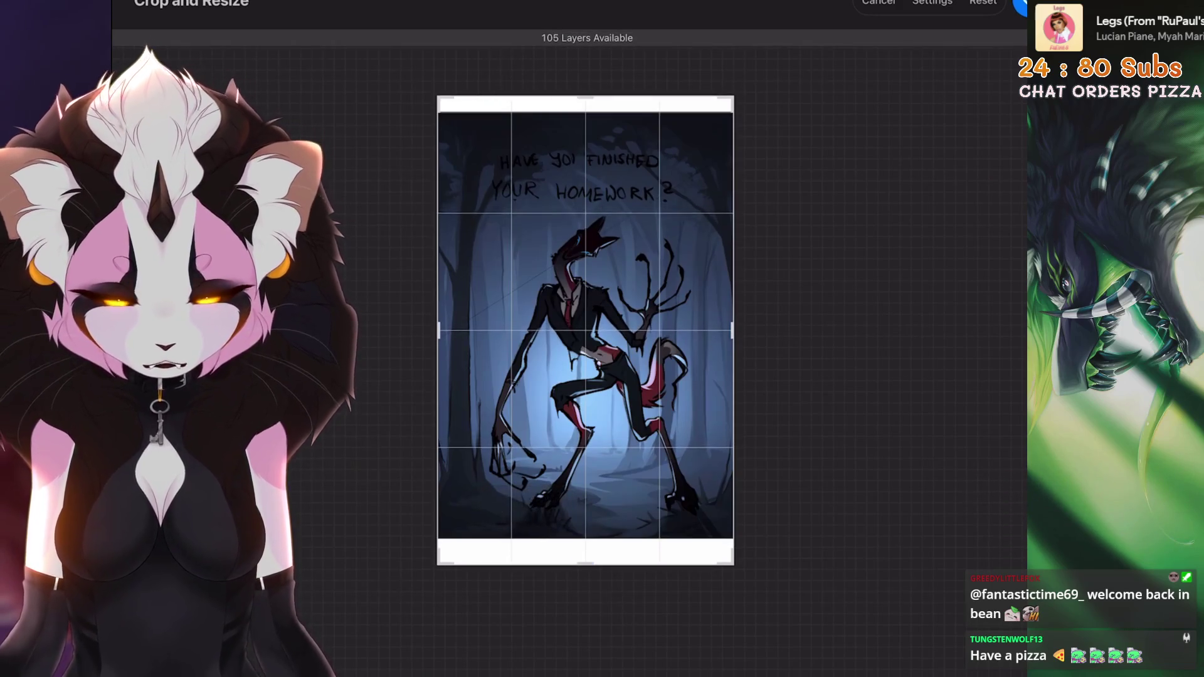
{"action": "left_click", "coordinate": [1029, 5]}
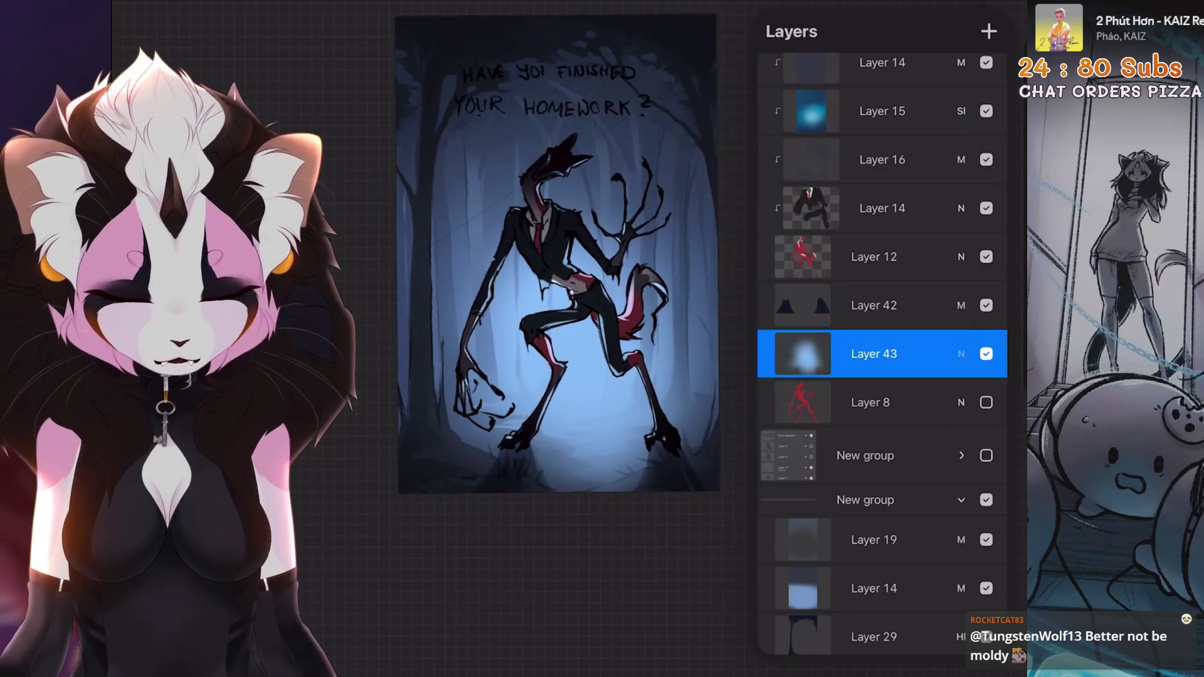
Set Layer 43 to Hard Light blending at 74% opacity.
{"action": "left_click", "coordinate": [790, 527]}
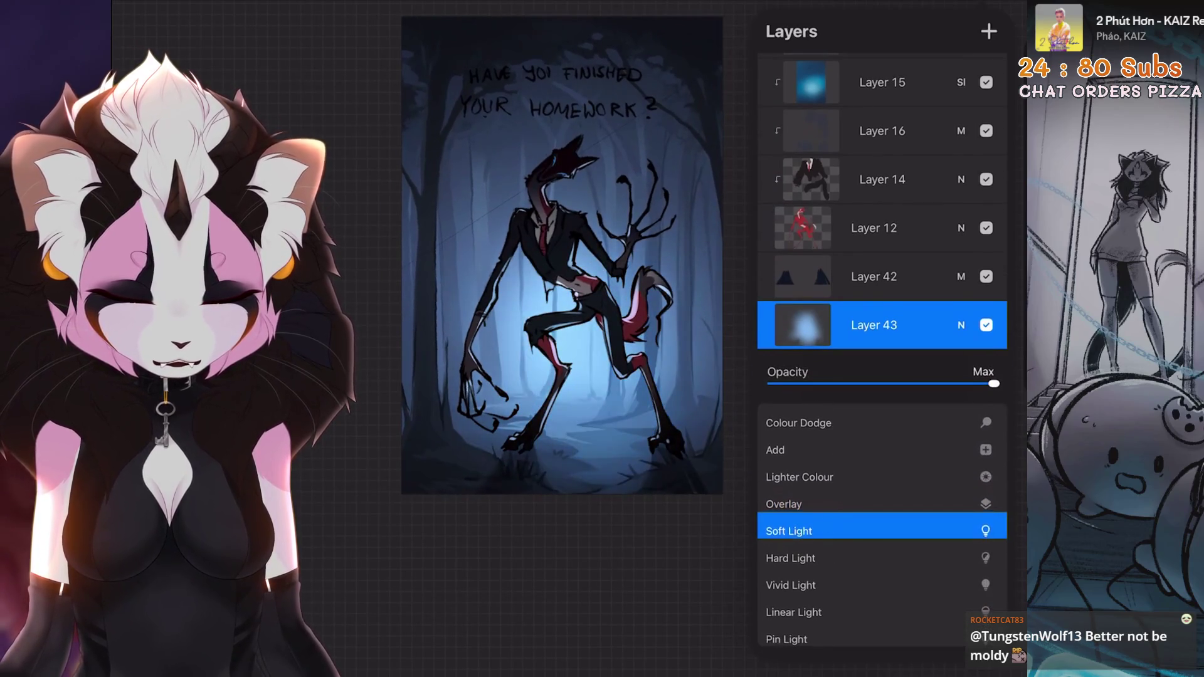
{"action": "left_click", "coordinate": [791, 525]}
{"action": "mouse_move", "coordinate": [994, 383]}
{"action": "left_mouse_down"}
{"action": "mouse_move", "coordinate": [828, 383]}
{"action": "mouse_move", "coordinate": [935, 383]}
{"action": "left_mouse_up"}
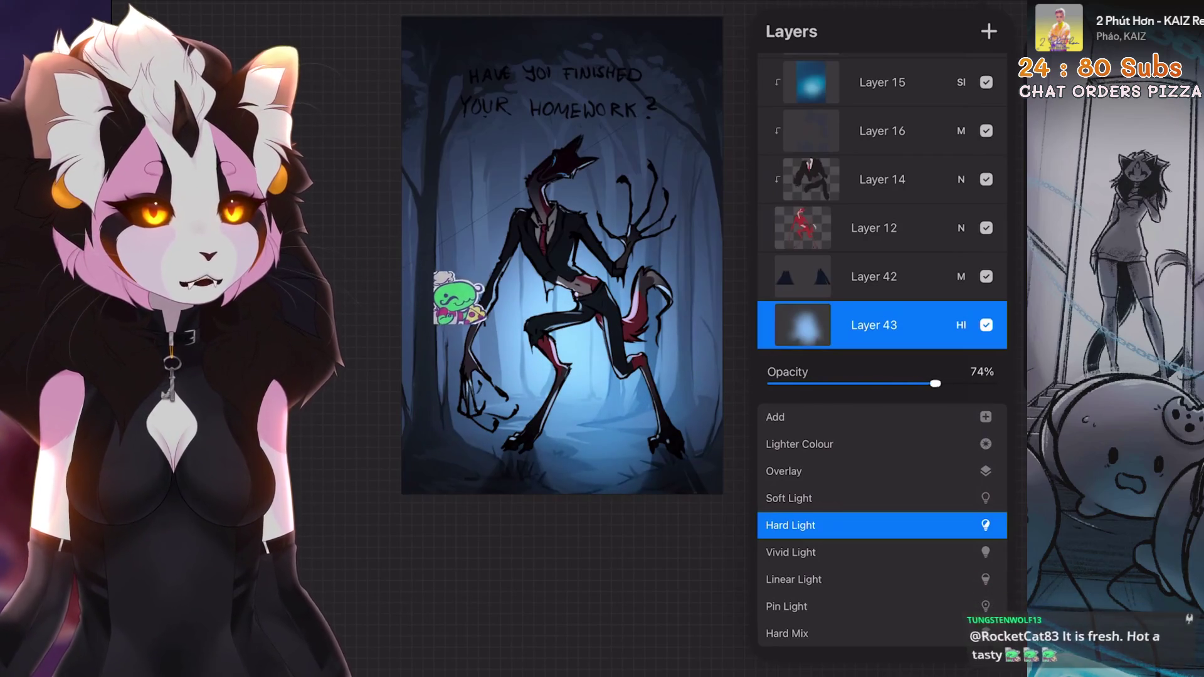
{"action": "left_click", "coordinate": [961, 325]}
{"action": "scroll", "coordinate": [564, 283], "scroll_direction": "up", "scroll_amount": 2}
{"action": "scroll", "coordinate": [883, 314], "scroll_direction": "up", "scroll_amount": 2}
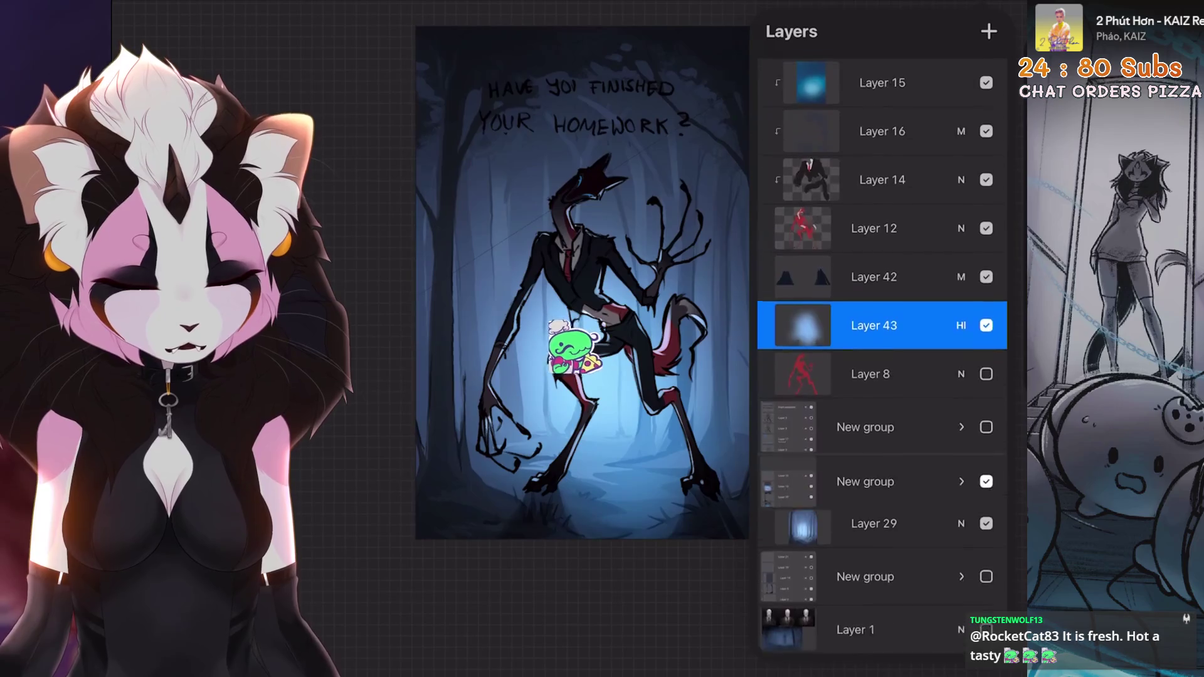
Group Layer 42 with Layer 43, collapse the group and hide it.
{"action": "mouse_move", "coordinate": [941, 551]}
{"action": "left_mouse_down"}
{"action": "mouse_move", "coordinate": [815, 551]}
{"action": "mouse_move", "coordinate": [865, 478]}
{"action": "left_mouse_up"}
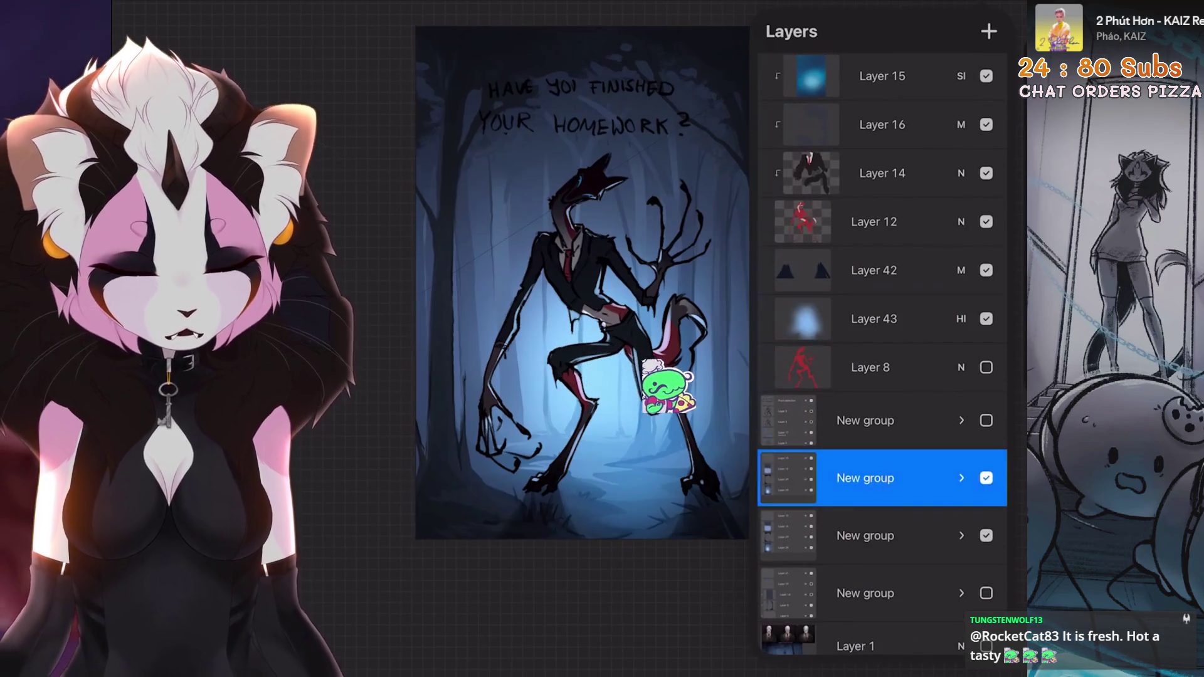
{"action": "left_click", "coordinate": [961, 478]}
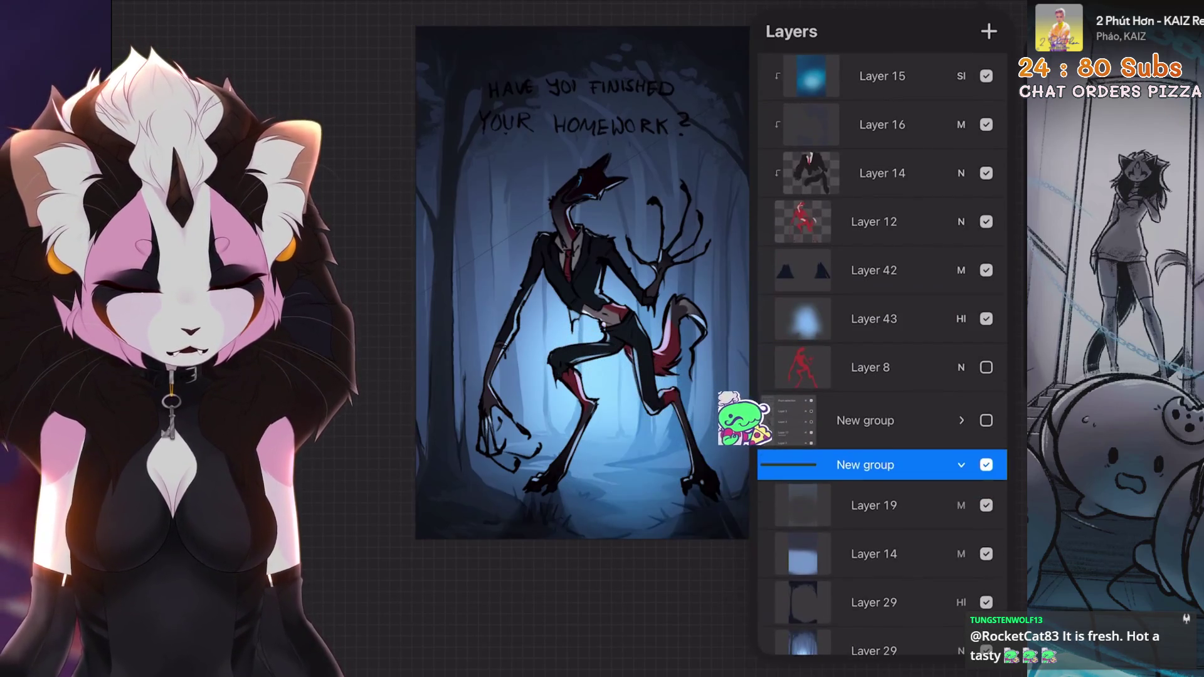
{"action": "left_click", "coordinate": [874, 318]}
{"action": "left_click_drag", "start_coordinate": [815, 270], "coordinate": [916, 270]}
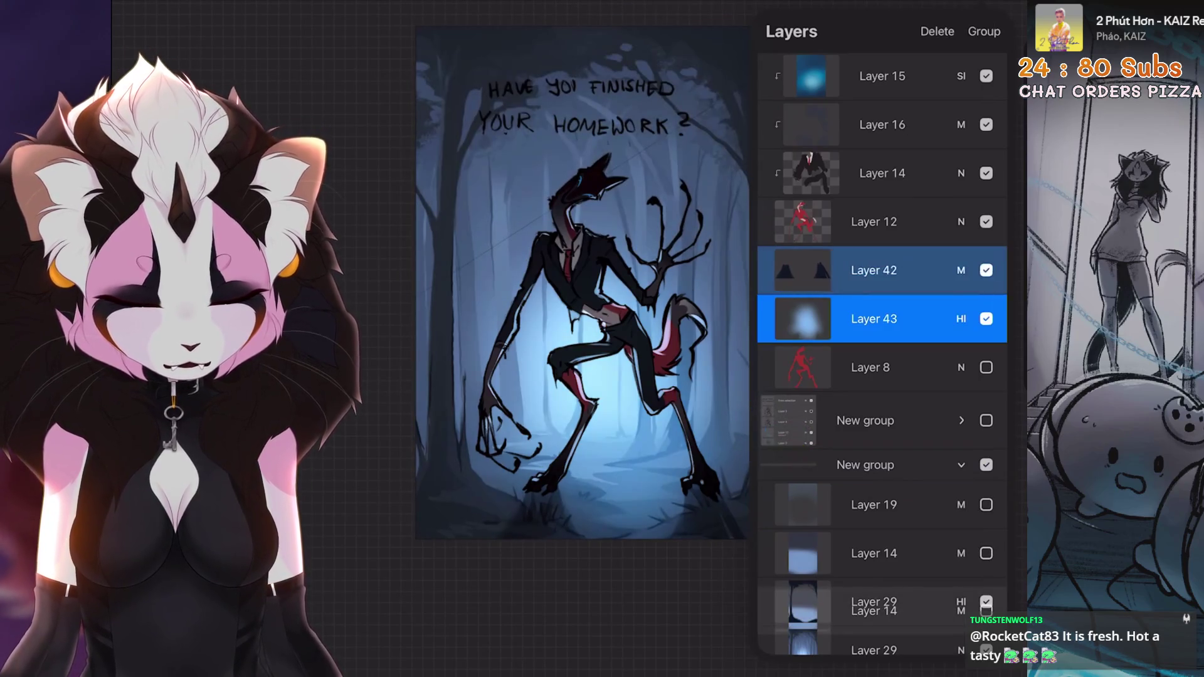
{"action": "left_click", "coordinate": [944, 30]}
{"action": "left_click", "coordinate": [961, 261]}
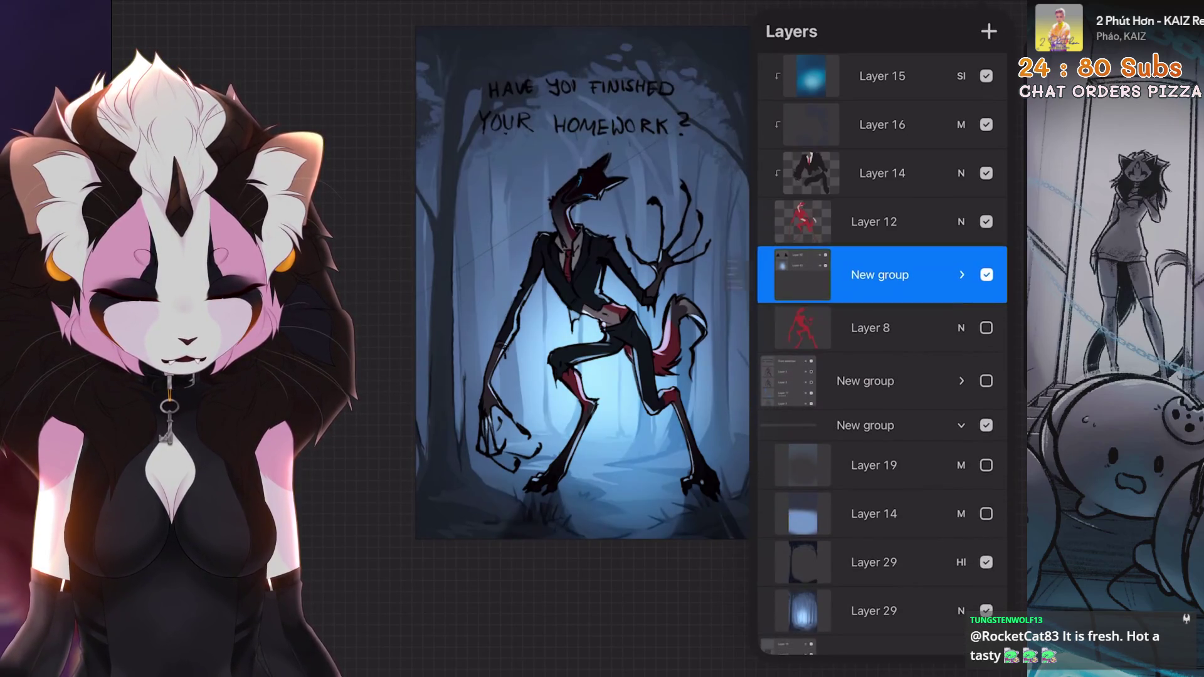
{"action": "left_click", "coordinate": [986, 275]}
{"action": "left_click", "coordinate": [986, 275]}
{"action": "left_click", "coordinate": [986, 275]}
Delete the duplicate Hard Light Layer 29.
{"action": "scroll", "coordinate": [883, 314], "scroll_direction": "down", "scroll_amount": 3}
{"action": "left_click", "coordinate": [874, 323]}
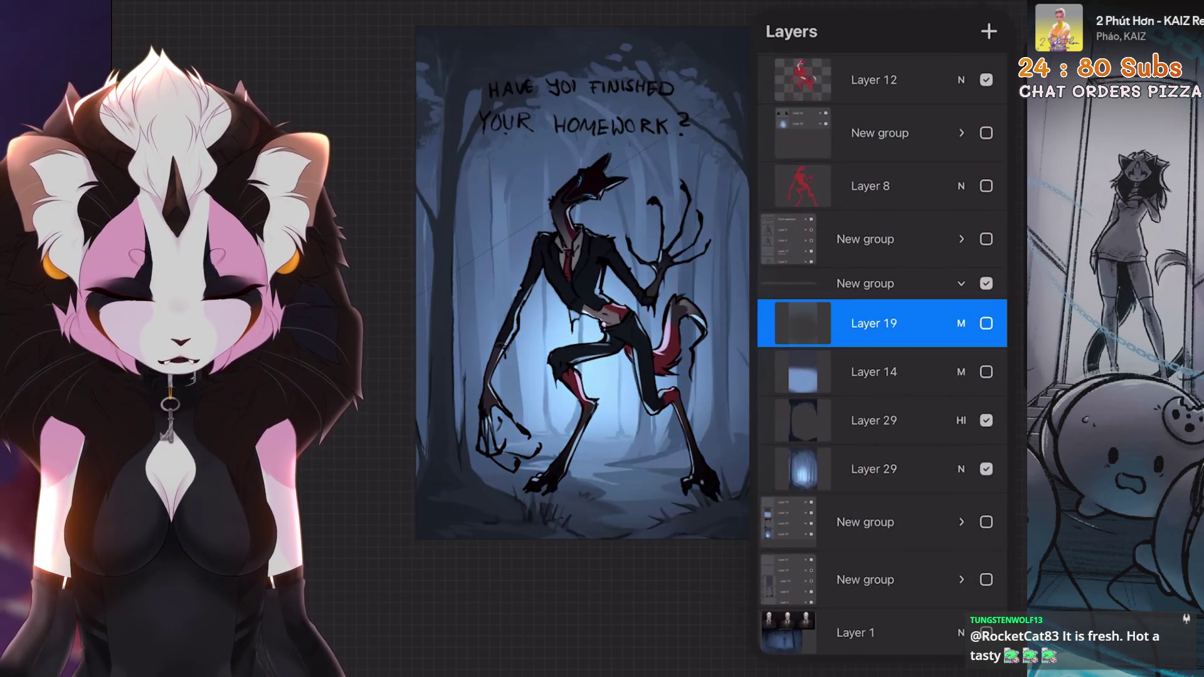
{"action": "left_click", "coordinate": [874, 421]}
{"action": "left_click_drag", "start_coordinate": [910, 420], "coordinate": [816, 420]}
{"action": "left_click", "coordinate": [991, 420]}
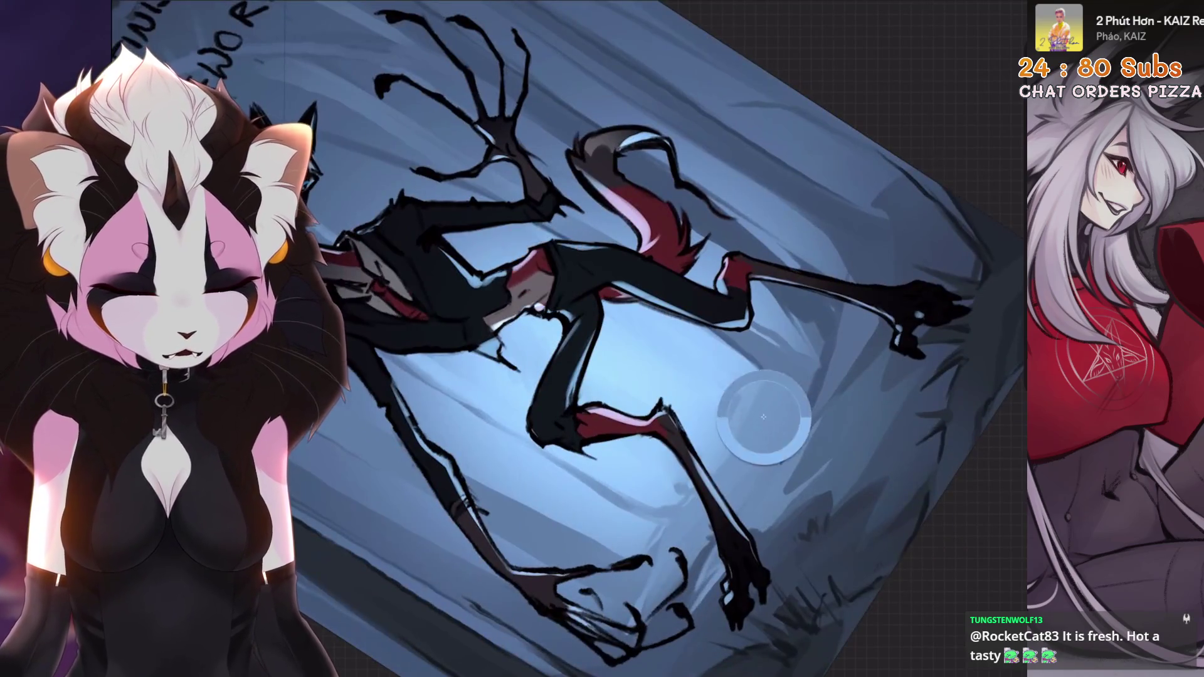
Undo the lighter stroke over the legs and pick the 6B Stift 2 pencil at 11% size.
{"action": "key", "text": "ctrl+z"}
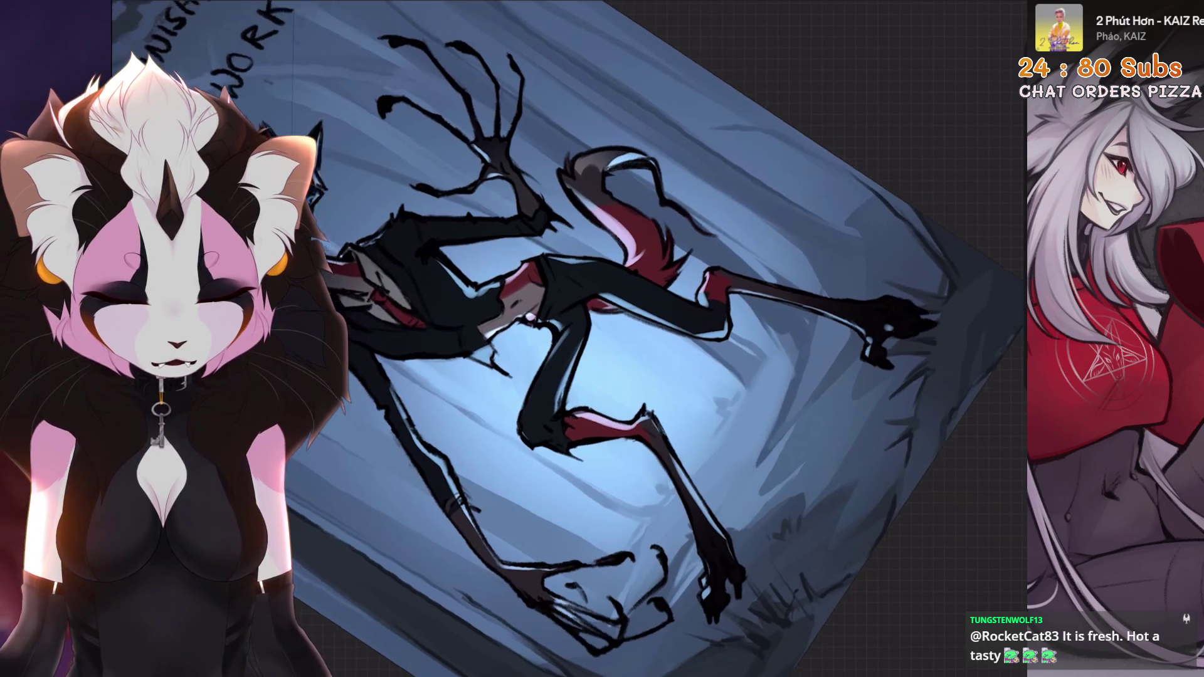
{"action": "key", "text": "bracketright"}
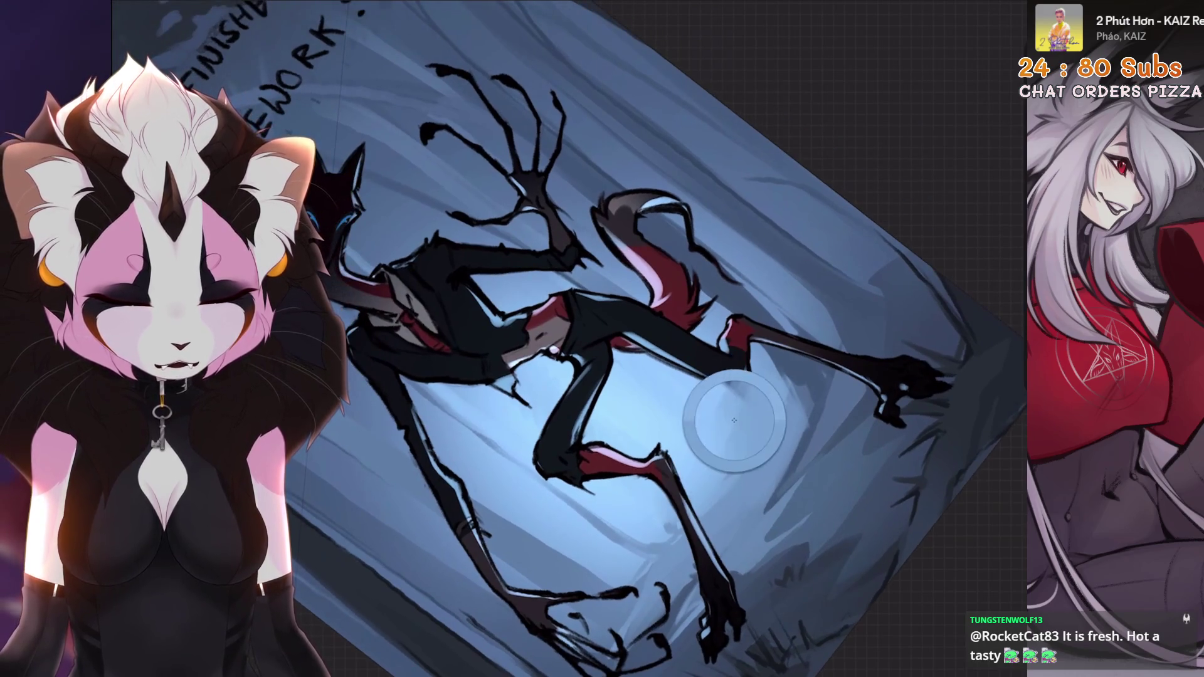
{"action": "key", "text": "ctrl+0"}
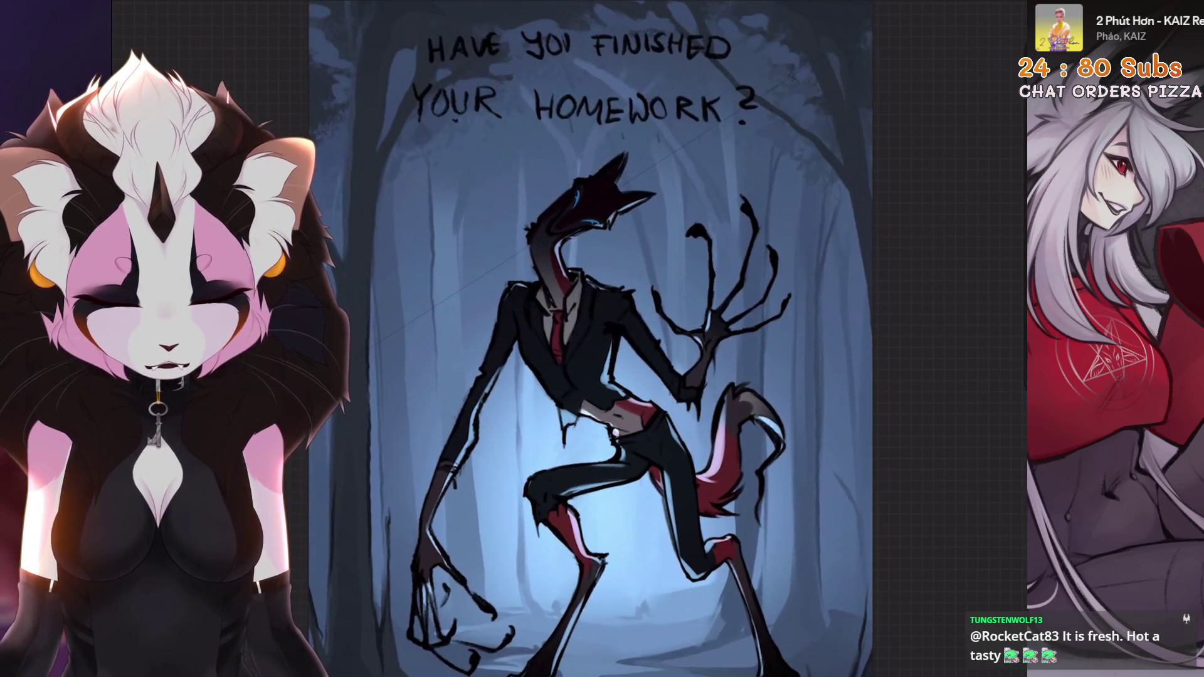
{"action": "left_click_drag", "start_coordinate": [665, 351], "coordinate": [693, 389]}
{"action": "mouse_move", "coordinate": [677, 308]}
{"action": "left_mouse_down"}
{"action": "mouse_move", "coordinate": [609, 362]}
{"action": "mouse_move", "coordinate": [633, 342]}
{"action": "mouse_move", "coordinate": [665, 389]}
{"action": "mouse_move", "coordinate": [652, 376]}
{"action": "mouse_move", "coordinate": [609, 396]}
{"action": "left_mouse_up"}
{"action": "scroll", "coordinate": [728, 351], "scroll_direction": "down", "scroll_amount": 3}
{"action": "left_click", "coordinate": [841, 417]}
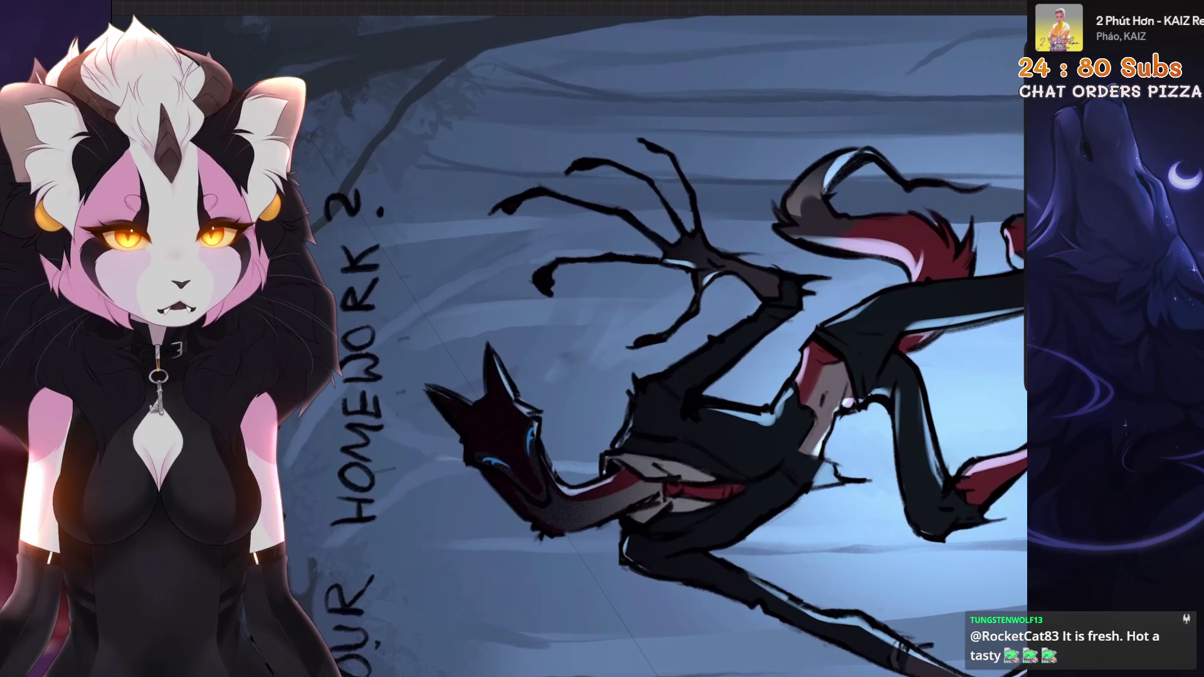
Undo the last few smudge strokes on the painting.
{"action": "left_click_drag", "start_coordinate": [442, 368], "coordinate": [595, 345]}
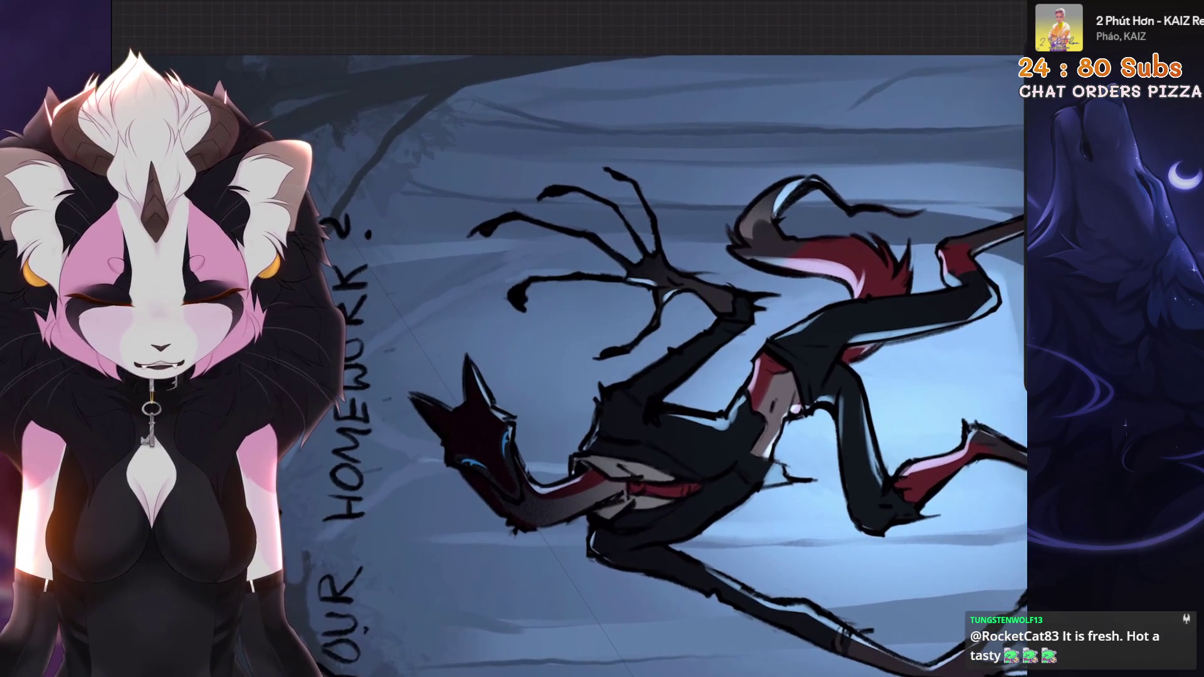
{"action": "key", "text": "m"}
{"action": "key", "text": "bracketright"}
{"action": "key", "text": "ctrl+z"}
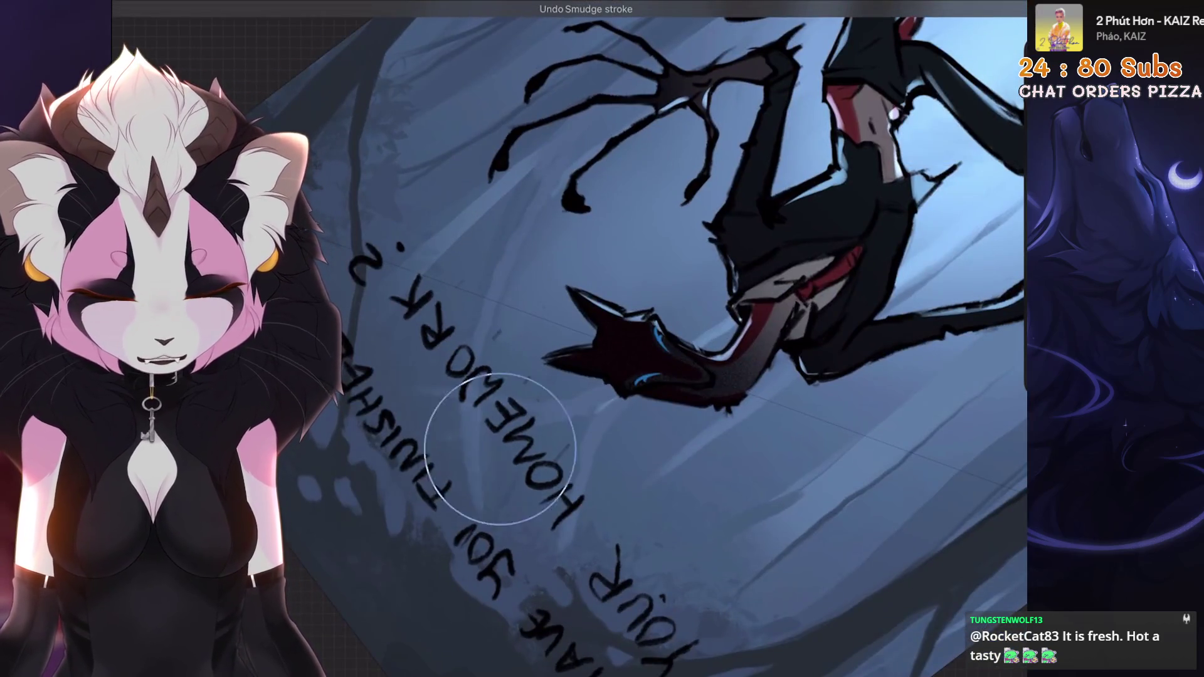
{"action": "key", "text": "m"}
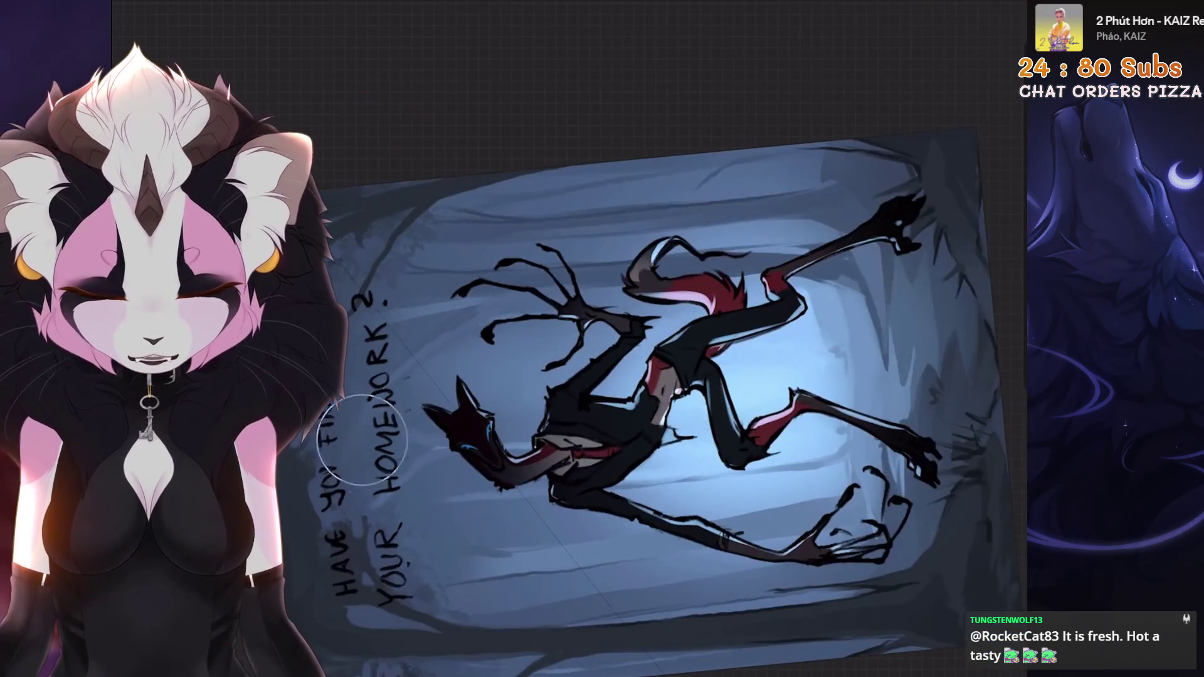
Zoom in on the figure's legs and undo the remaining smudge strokes.
{"action": "mouse_move", "coordinate": [407, 480]}
{"action": "left_mouse_down"}
{"action": "mouse_move", "coordinate": [451, 540]}
{"action": "mouse_move", "coordinate": [514, 583]}
{"action": "left_mouse_up"}
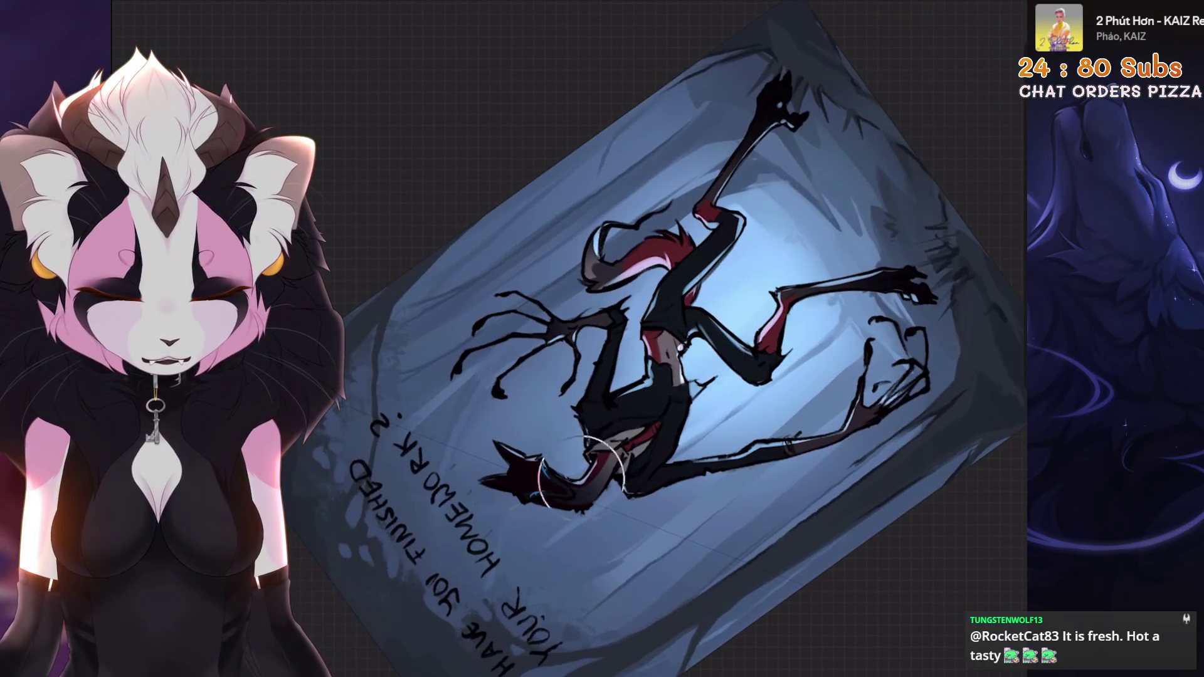
{"action": "left_click_drag", "start_coordinate": [515, 583], "coordinate": [510, 356]}
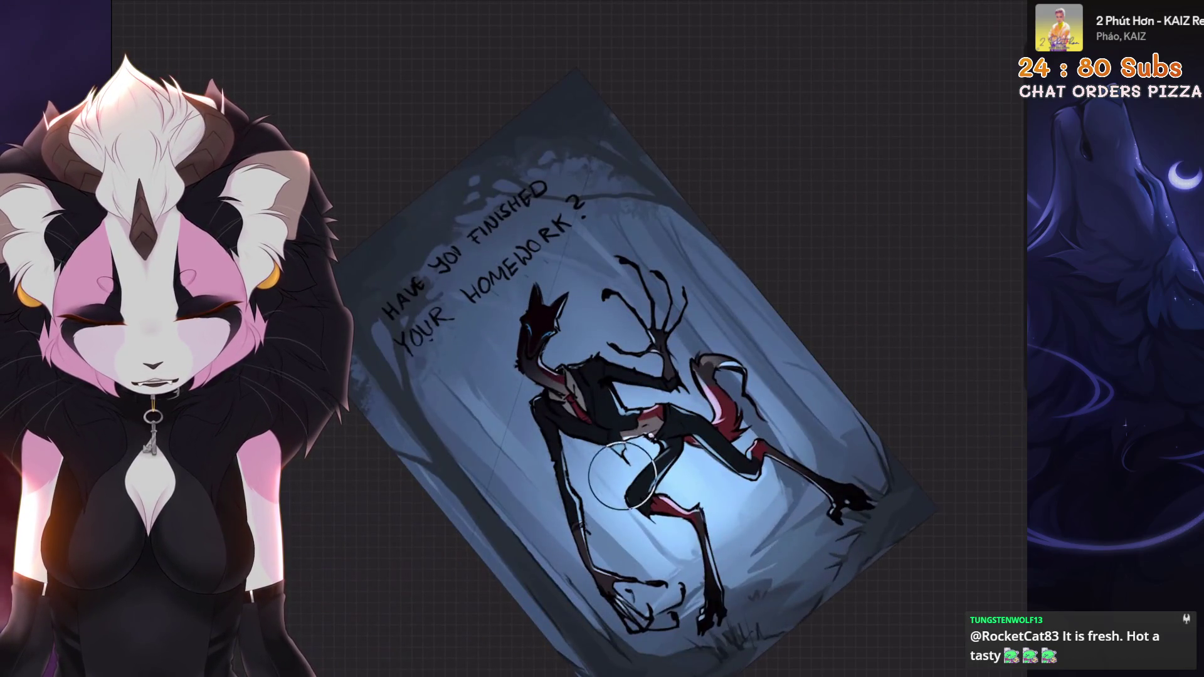
{"action": "mouse_move", "coordinate": [658, 536]}
{"action": "left_mouse_down"}
{"action": "mouse_move", "coordinate": [599, 504]}
{"action": "mouse_move", "coordinate": [574, 434]}
{"action": "mouse_move", "coordinate": [606, 367]}
{"action": "left_mouse_up"}
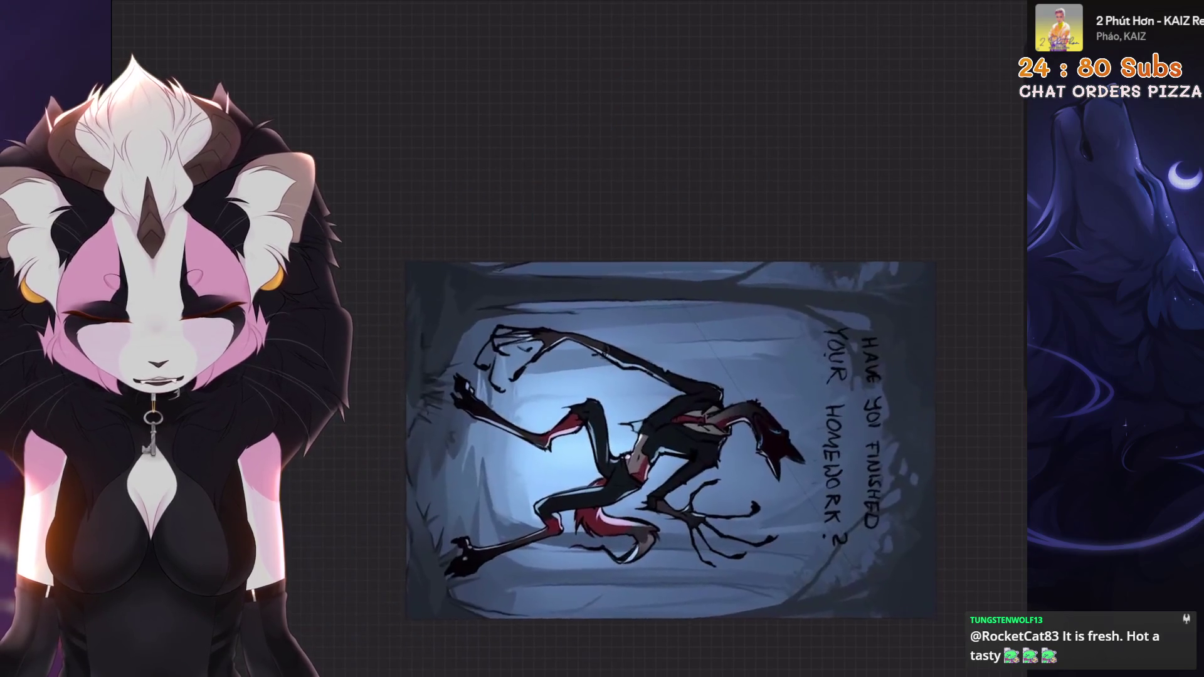
{"action": "left_click_drag", "start_coordinate": [671, 439], "coordinate": [709, 377]}
{"action": "key", "text": "ctrl+z"}
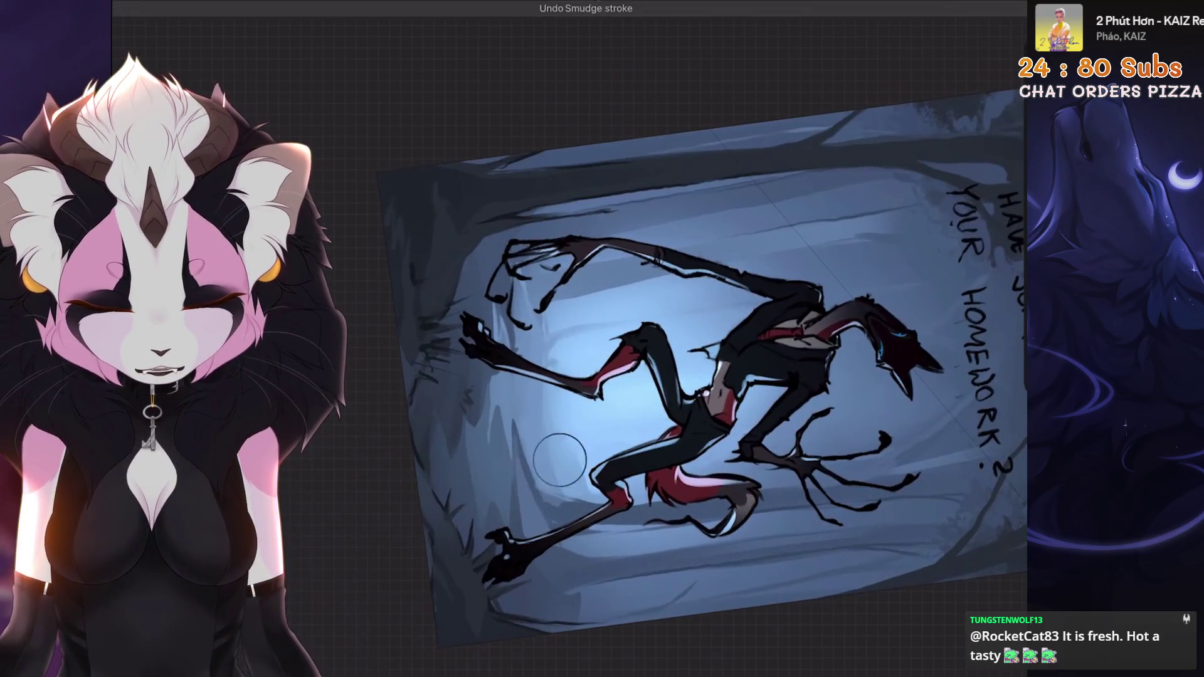
{"action": "key", "text": "ctrl+0"}
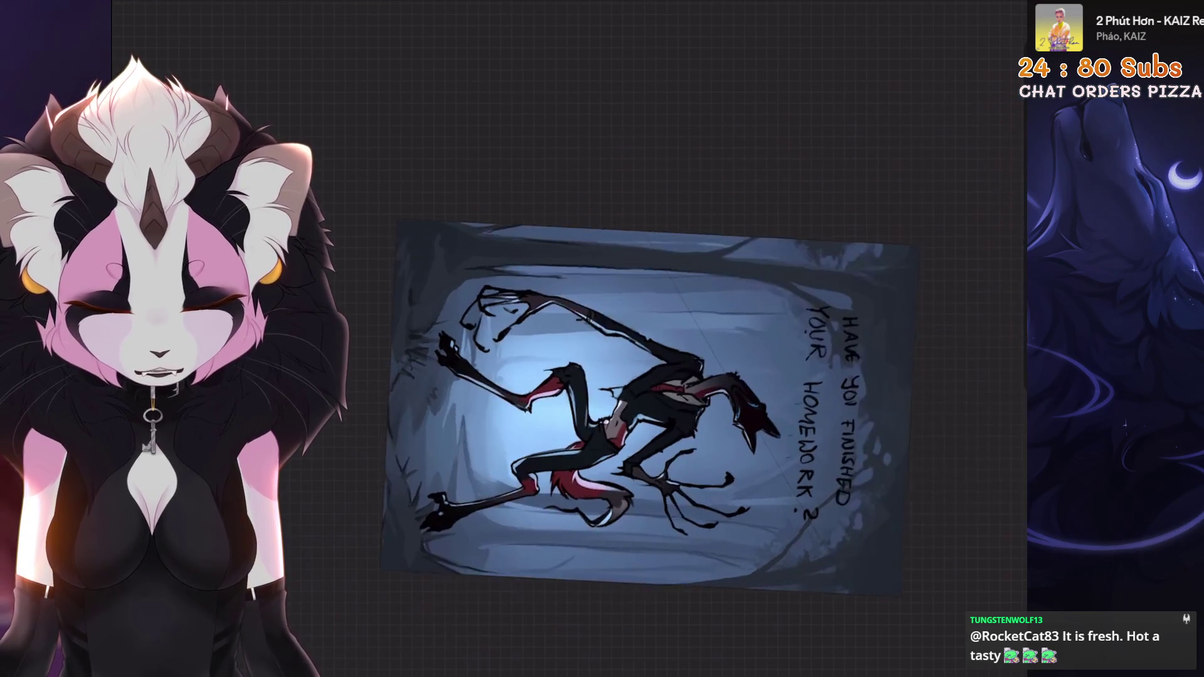
{"action": "key", "text": "bracketright"}
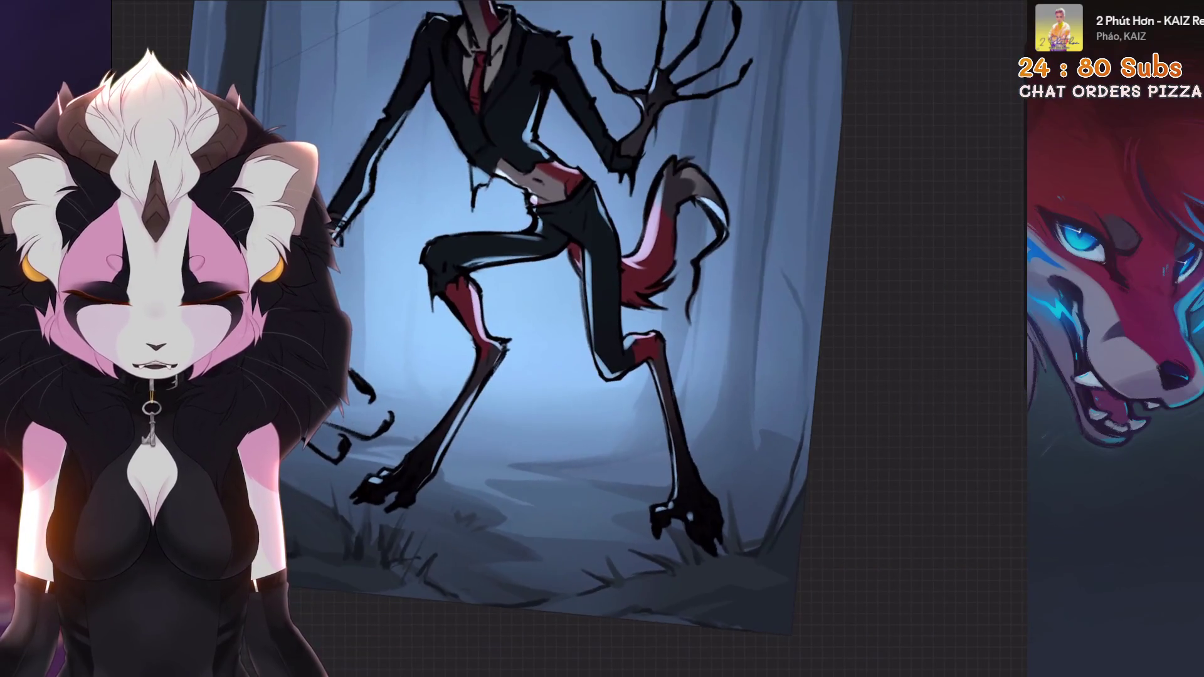
{"action": "key", "text": "ctrl+z"}
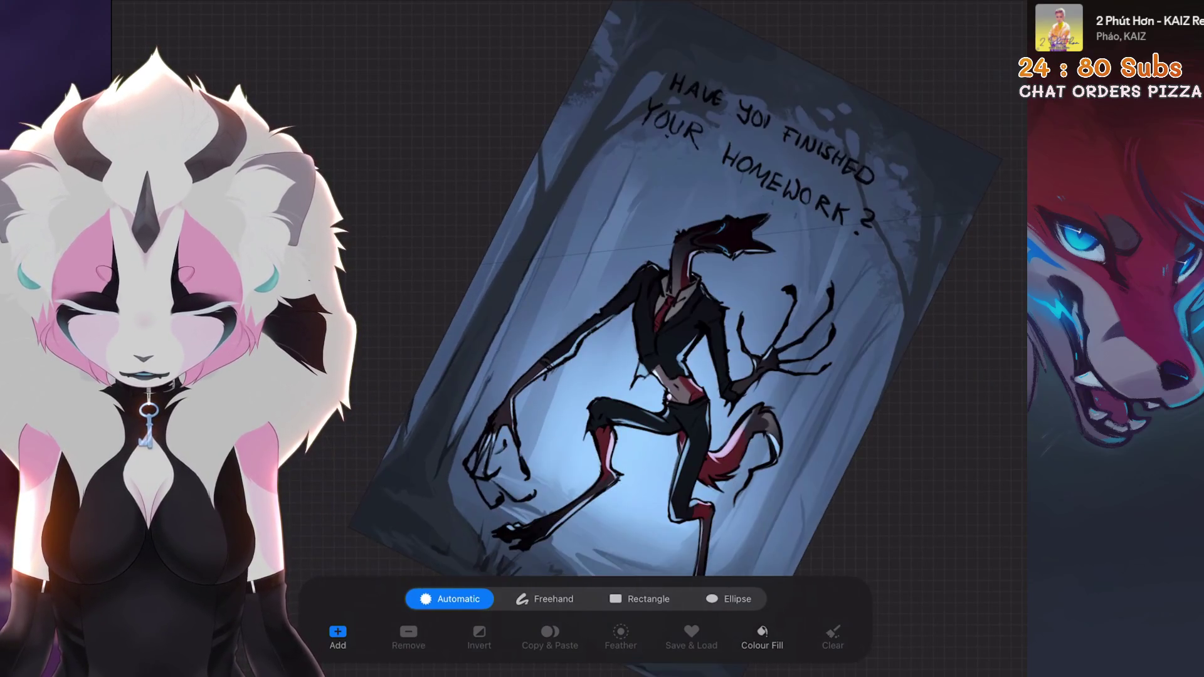
Freehand-select the dark tree strip along the left side and shift it sideways.
{"action": "left_click", "coordinate": [452, 484]}
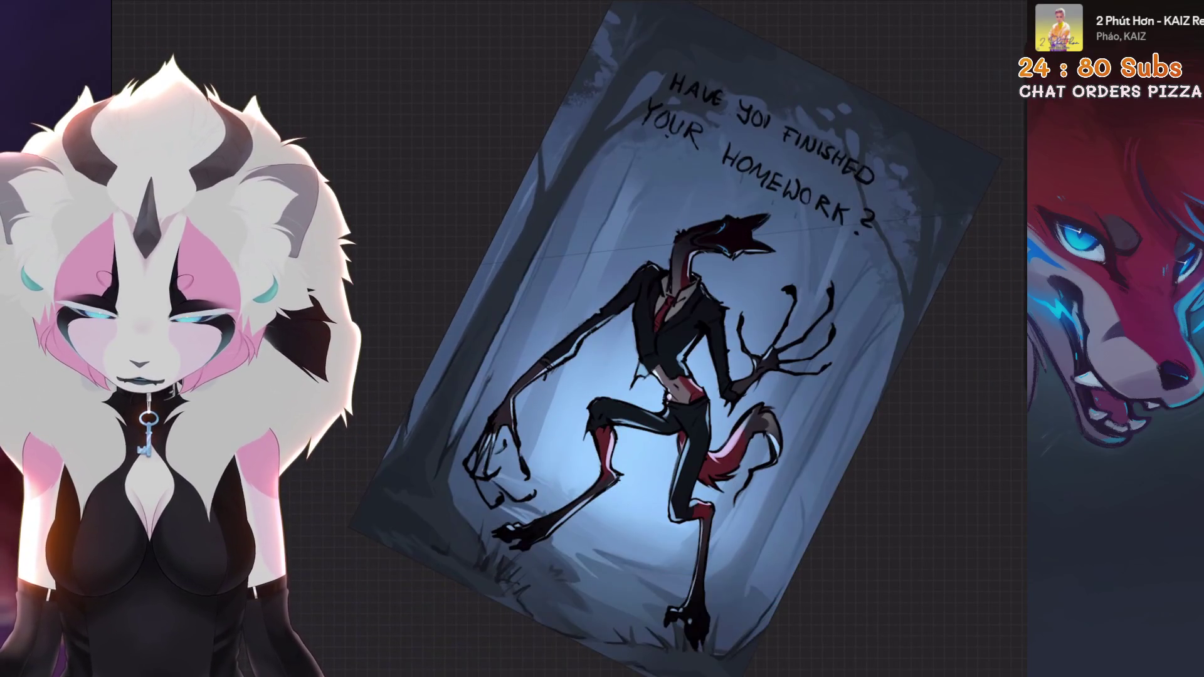
{"action": "left_click", "coordinate": [544, 599]}
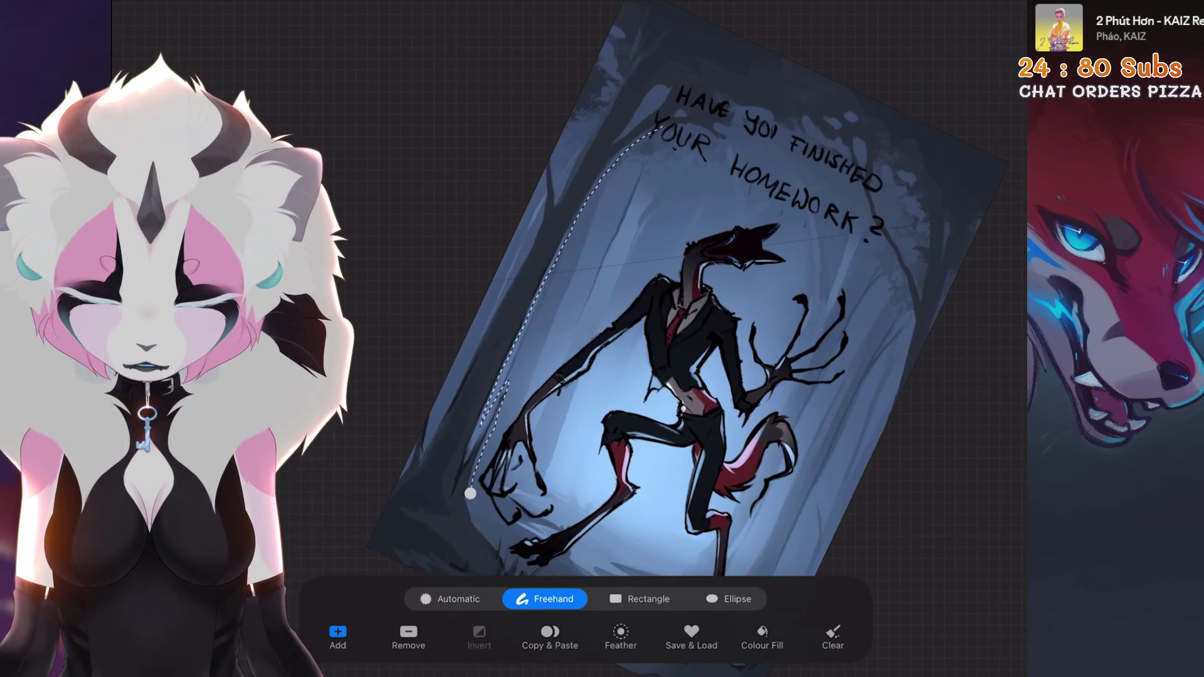
{"action": "mouse_move", "coordinate": [669, 83]}
{"action": "left_mouse_down"}
{"action": "mouse_move", "coordinate": [565, 94]}
{"action": "mouse_move", "coordinate": [449, 262]}
{"action": "left_mouse_up"}
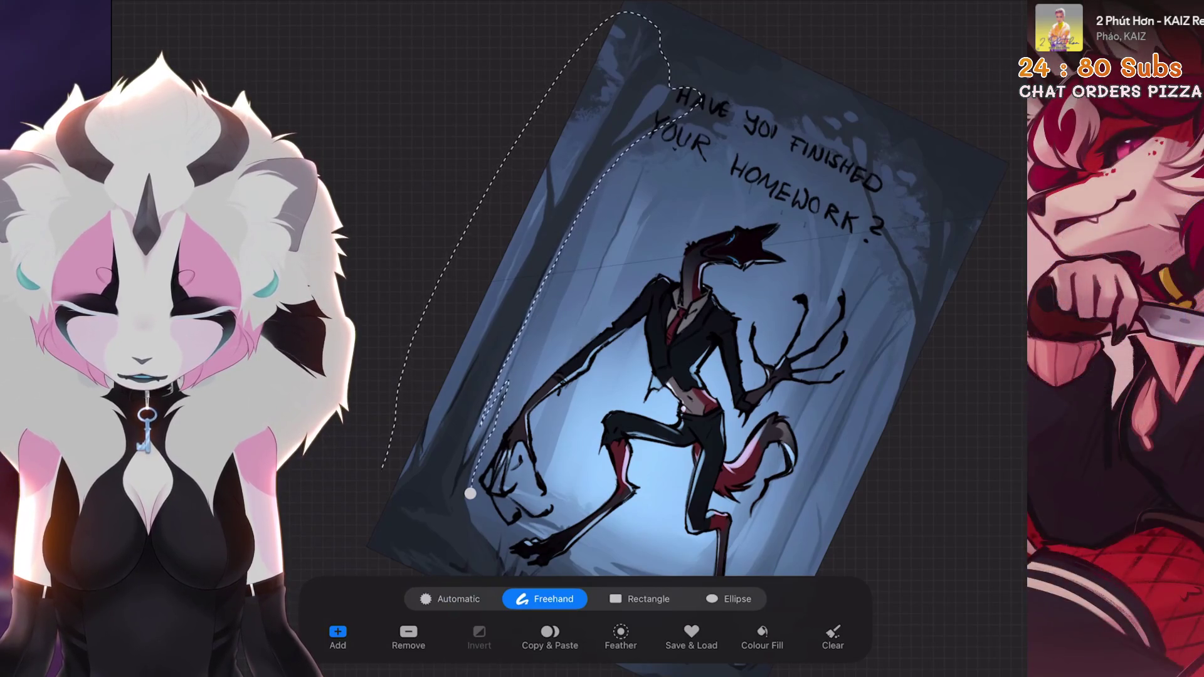
{"action": "scroll", "coordinate": [665, 289], "scroll_direction": "down", "scroll_amount": 5}
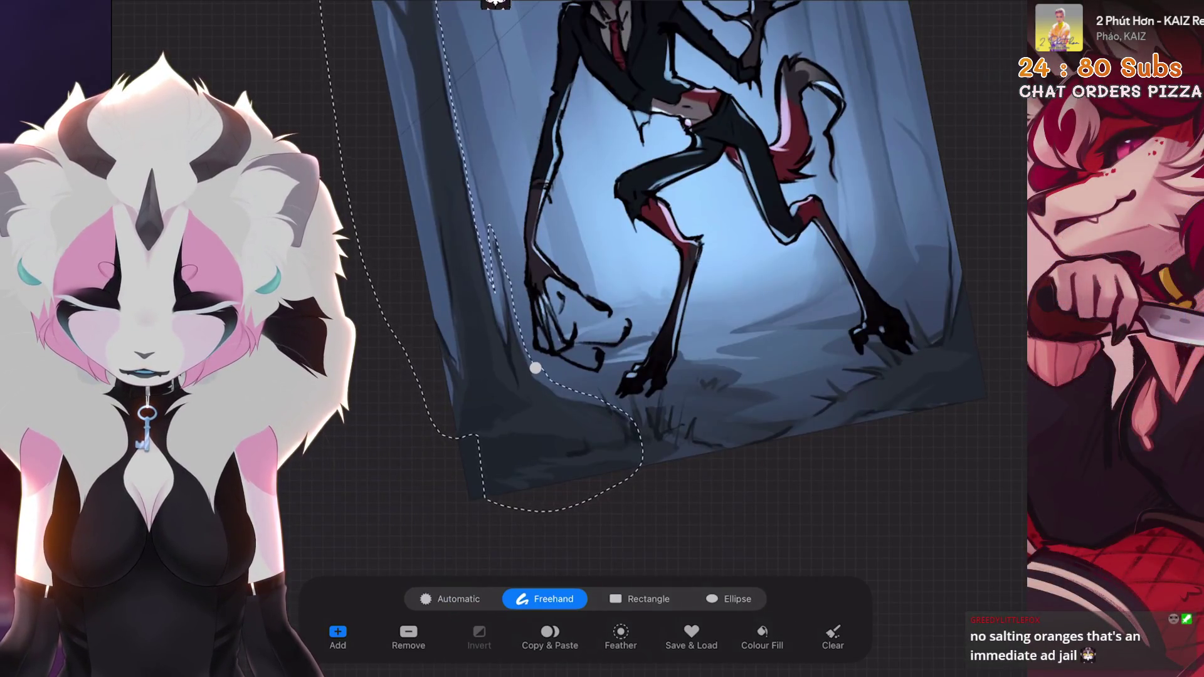
{"action": "left_click_drag", "start_coordinate": [652, 263], "coordinate": [670, 242]}
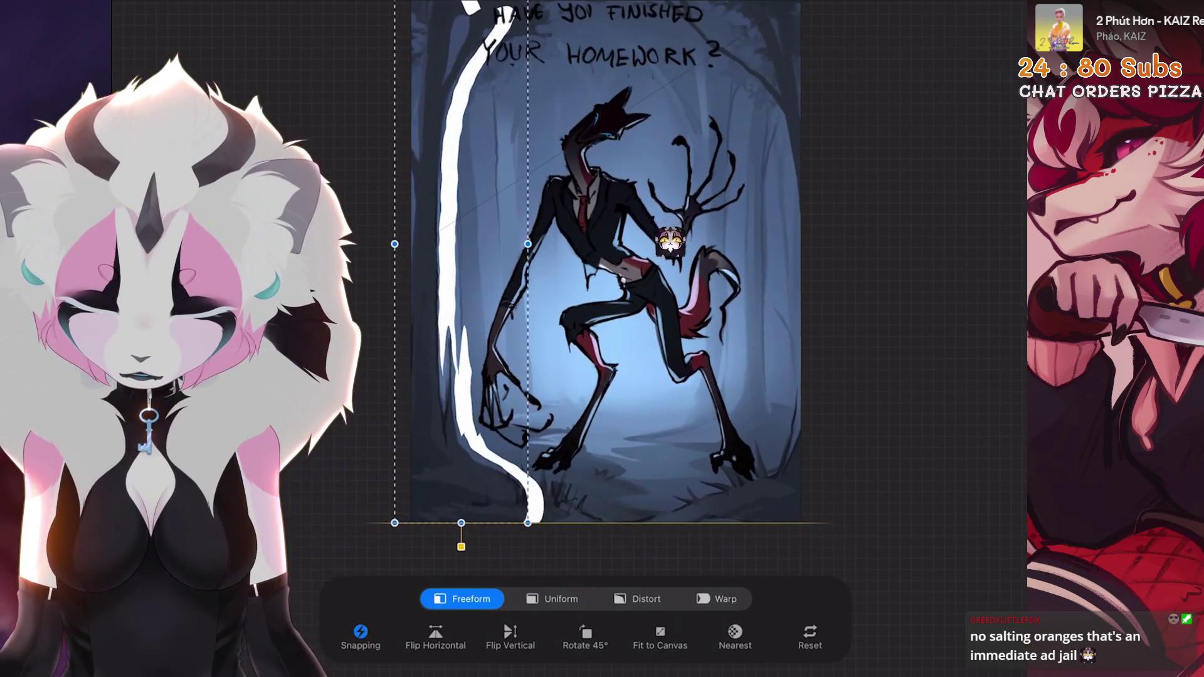
{"action": "left_click_drag", "start_coordinate": [746, 433], "coordinate": [779, 538]}
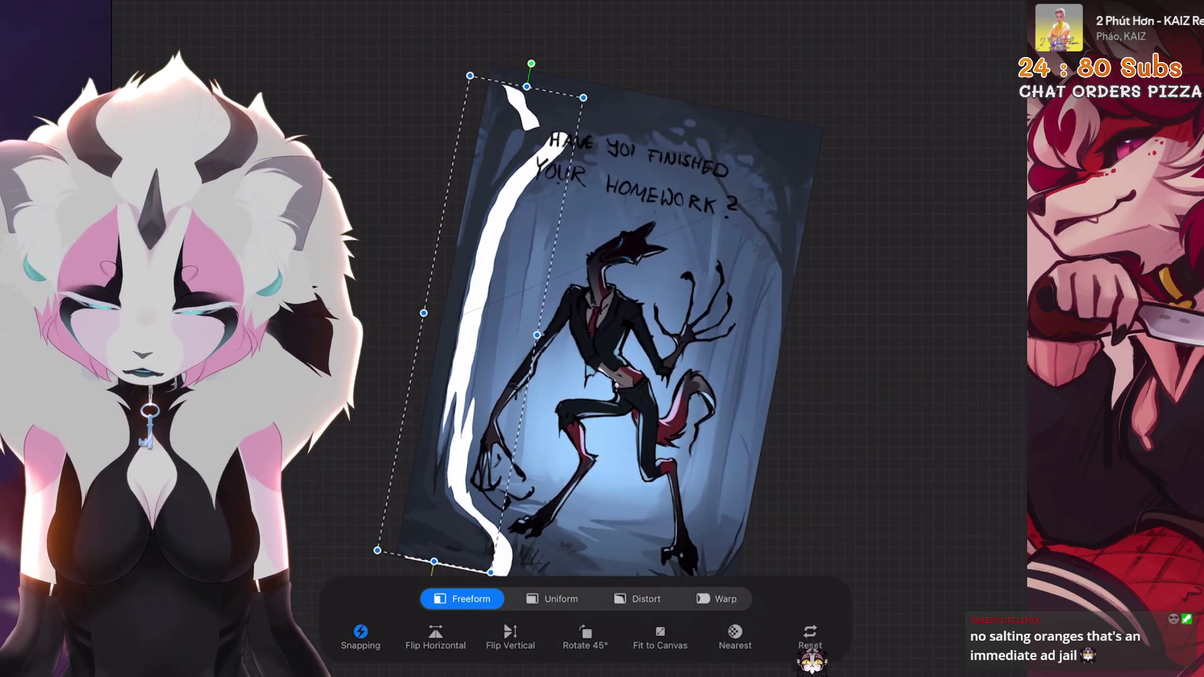
{"action": "scroll", "coordinate": [665, 314], "scroll_direction": "up", "scroll_amount": 3}
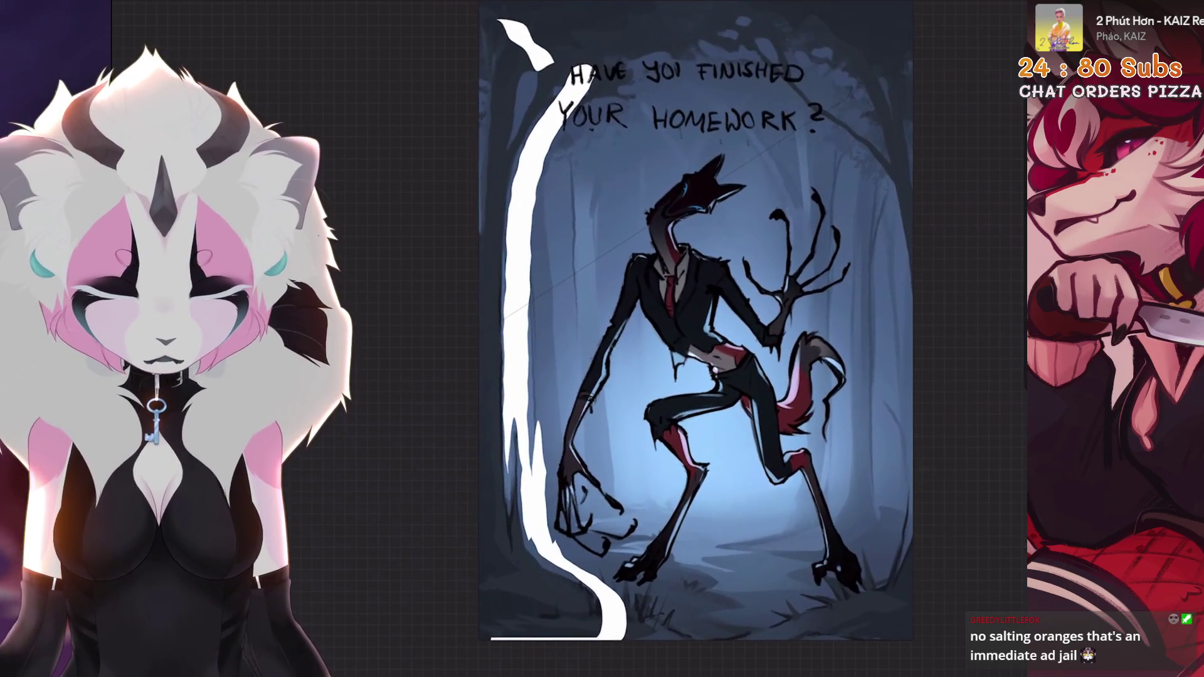
Duplicate the strip as a 'From selection' layer and move the copy further left.
{"action": "left_click", "coordinate": [784, 461]}
{"action": "left_click_drag", "start_coordinate": [552, 294], "coordinate": [522, 295]}
{"action": "scroll", "coordinate": [627, 313], "scroll_direction": "down", "scroll_amount": 1}
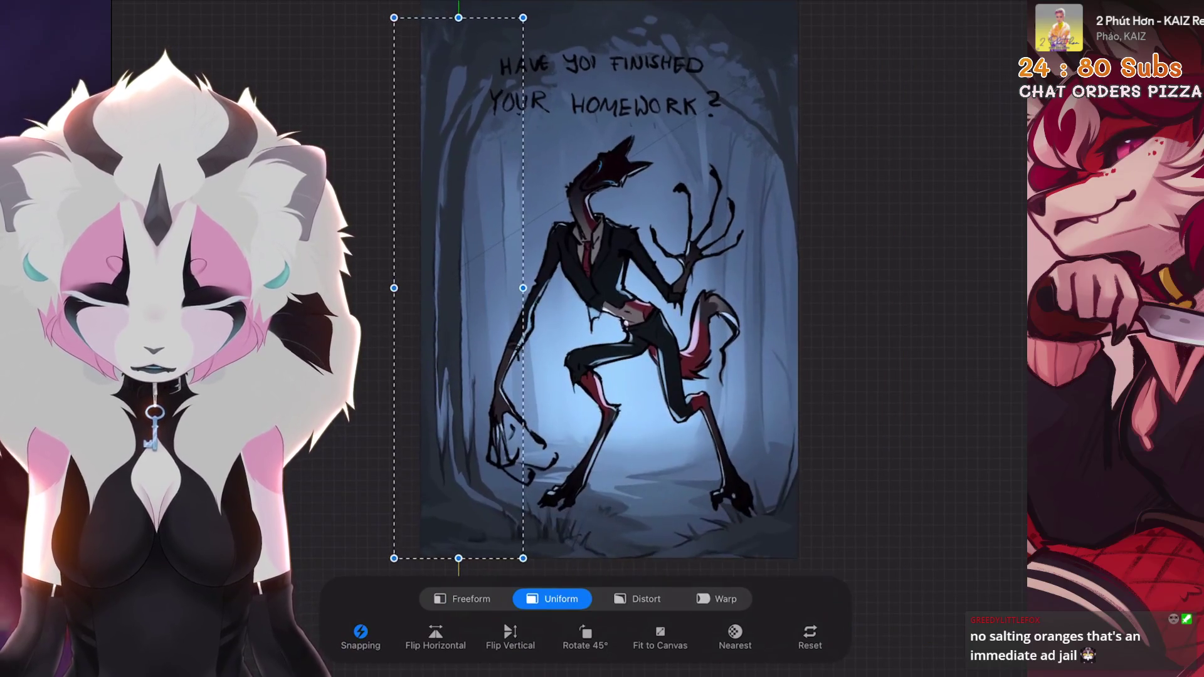
{"action": "left_click", "coordinate": [988, 9]}
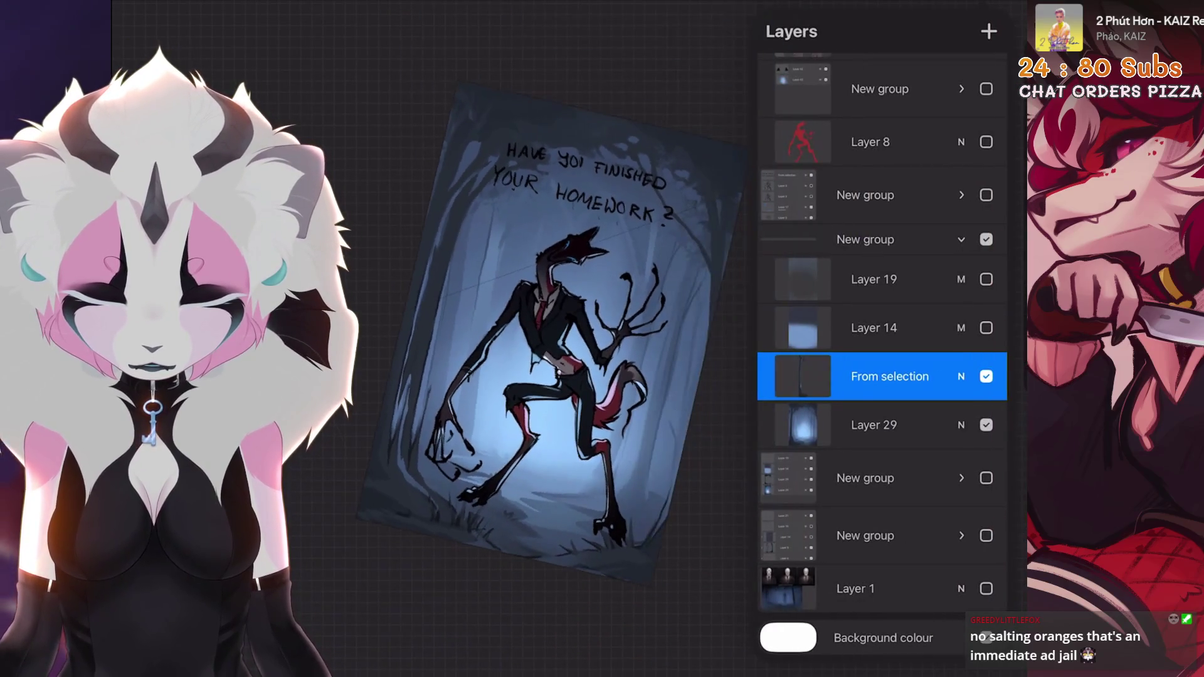
Merge the 'From selection' layer down into Layer 29.
{"action": "left_click", "coordinate": [803, 376]}
{"action": "left_click", "coordinate": [671, 535]}
{"action": "scroll", "coordinate": [627, 313], "scroll_direction": "up", "scroll_amount": 5}
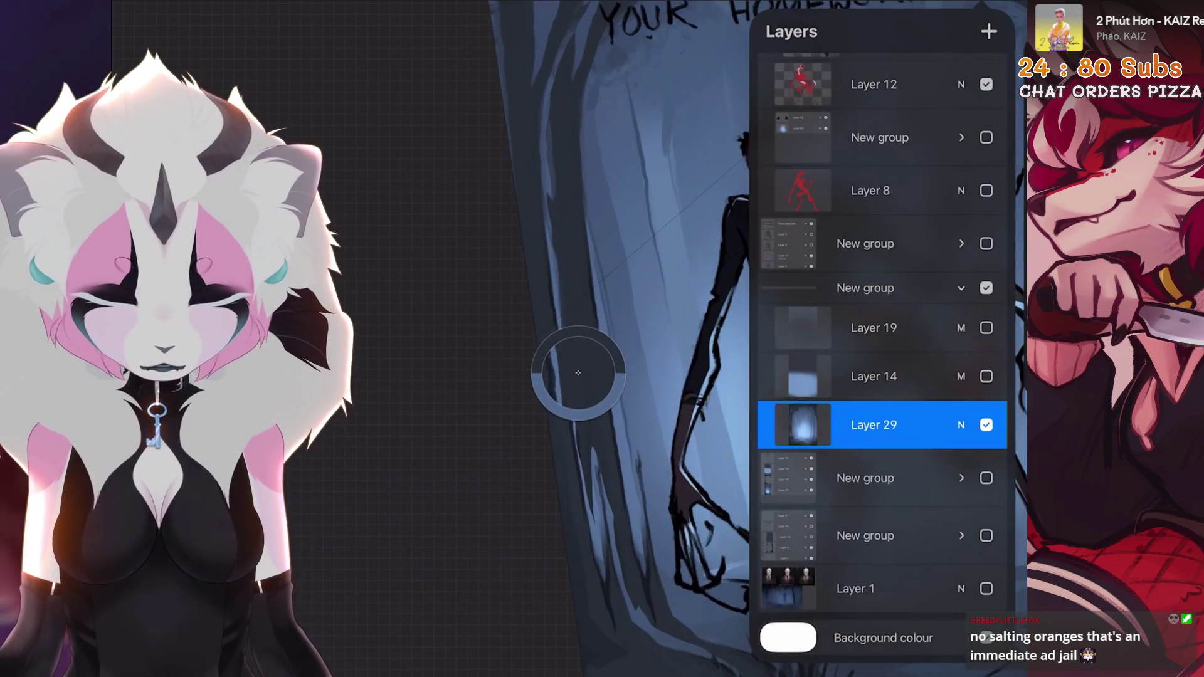
{"action": "left_click", "coordinate": [579, 373]}
{"action": "scroll", "coordinate": [627, 314], "scroll_direction": "down", "scroll_amount": 2}
Choose an Airbrushing brush and airbrush soft shading along the bottom edge.
{"action": "key", "text": "s"}
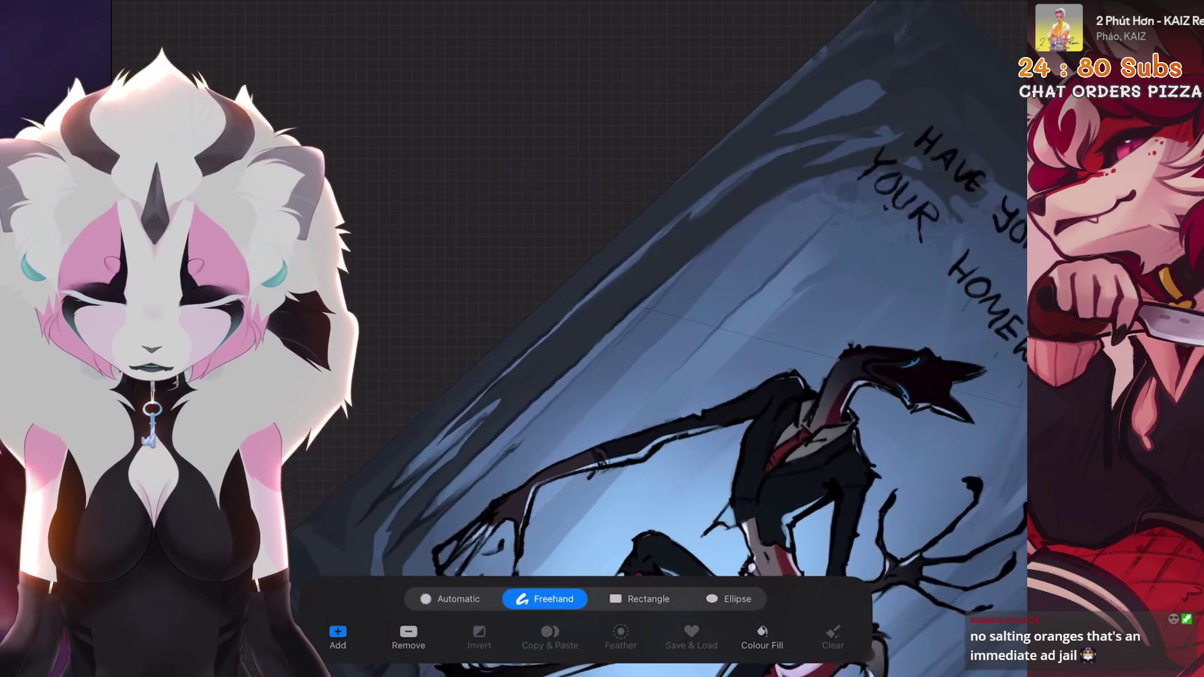
{"action": "key", "text": "b"}
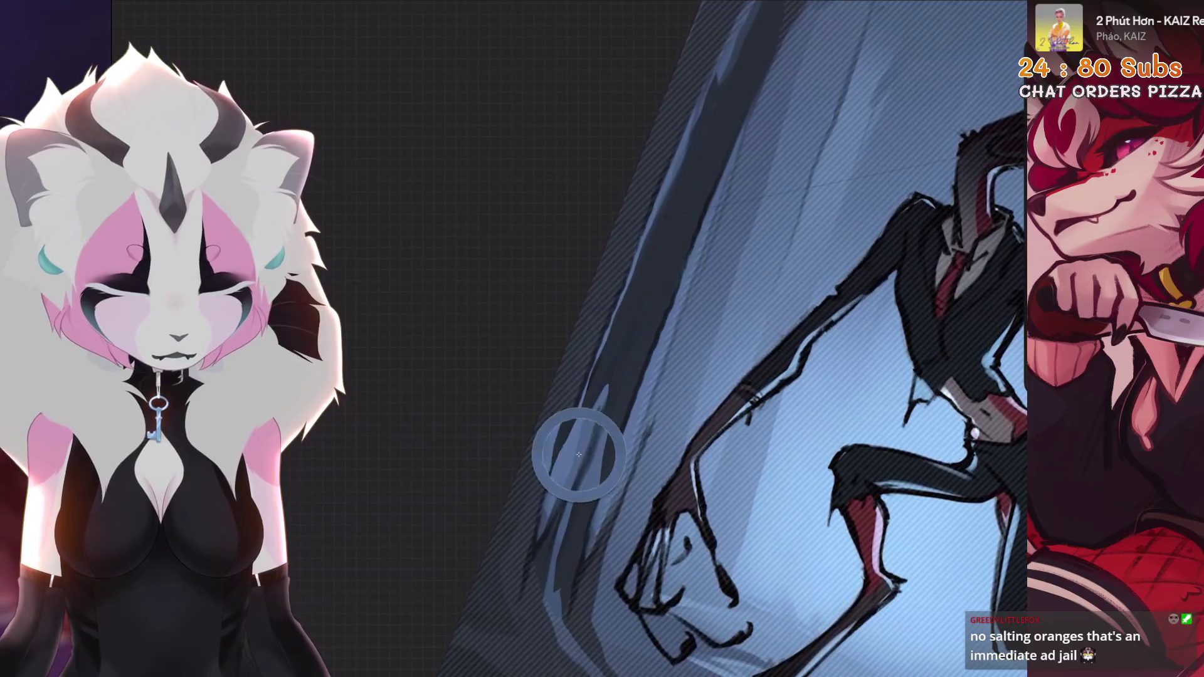
{"action": "scroll", "coordinate": [753, 376], "scroll_direction": "down", "scroll_amount": 5}
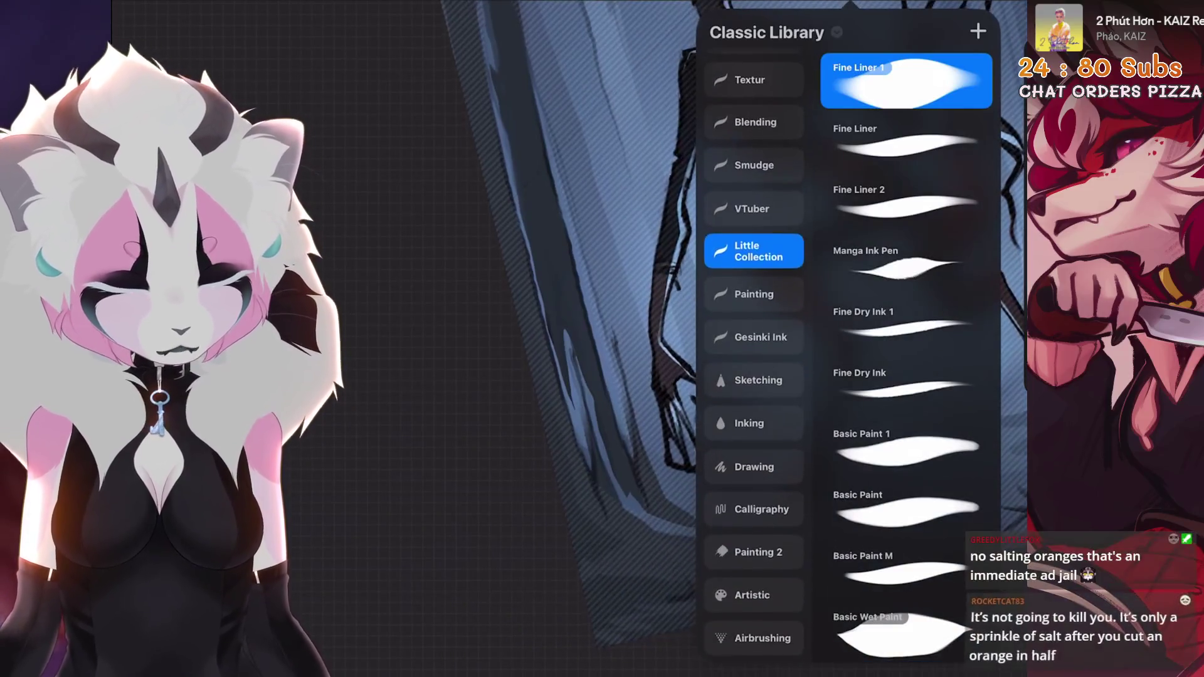
{"action": "left_click", "coordinate": [753, 541]}
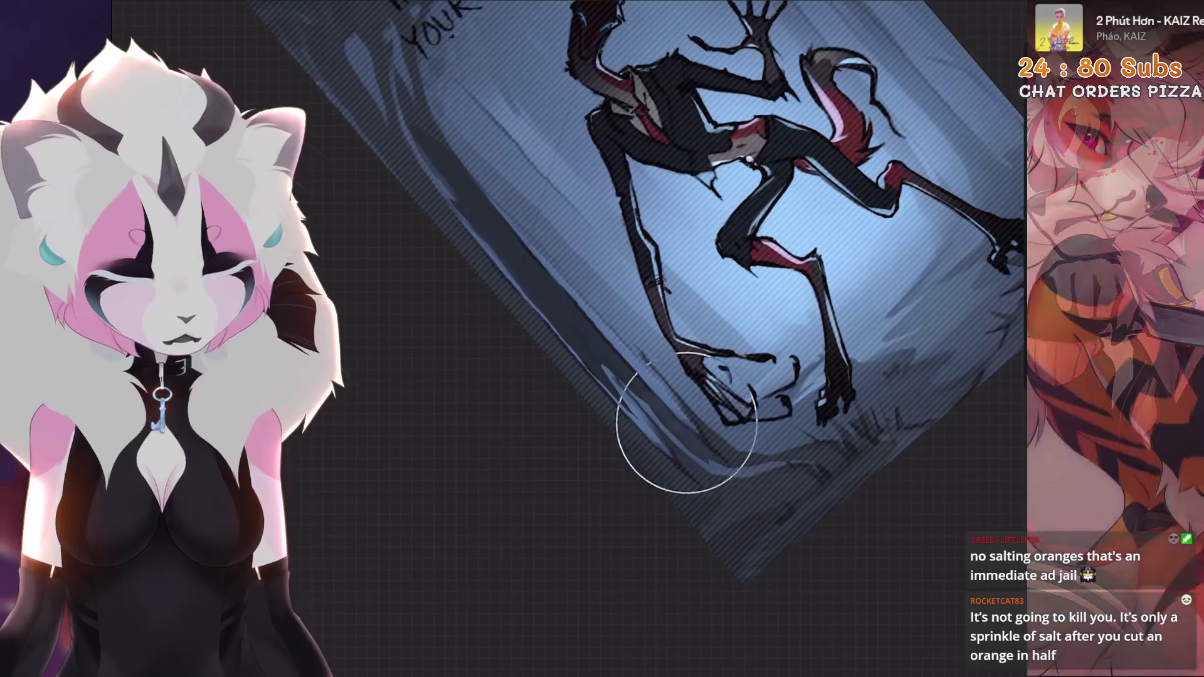
{"action": "left_click_drag", "start_coordinate": [557, 498], "coordinate": [565, 314]}
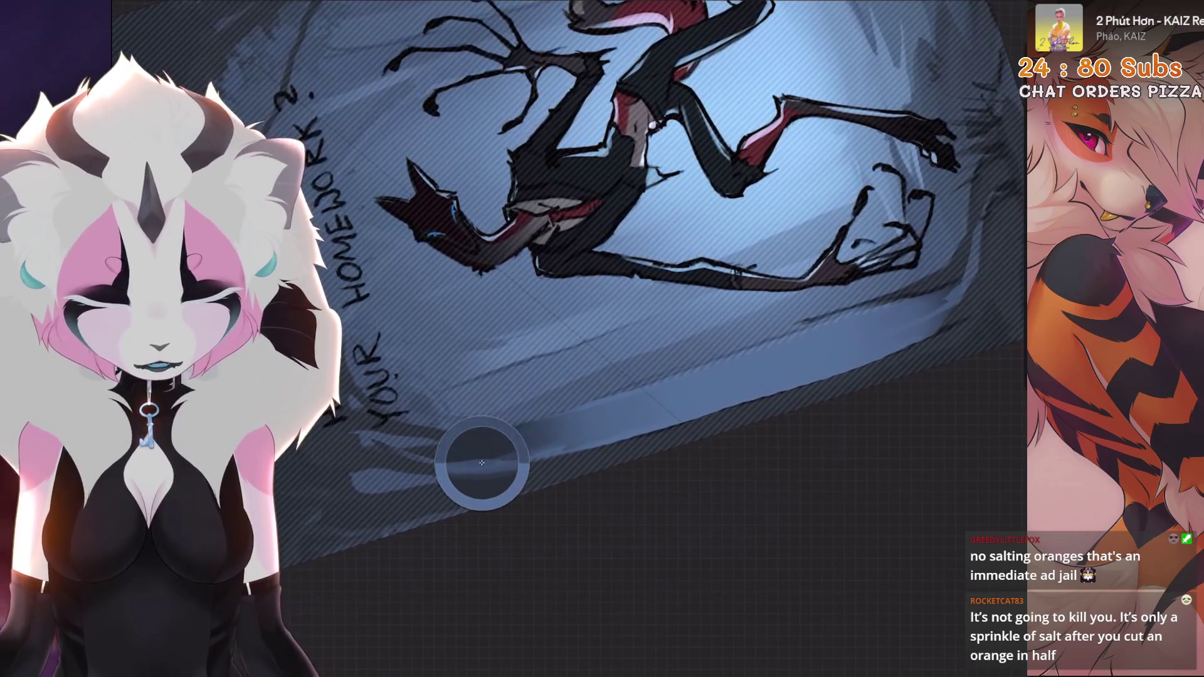
{"action": "left_click_drag", "start_coordinate": [499, 399], "coordinate": [496, 485]}
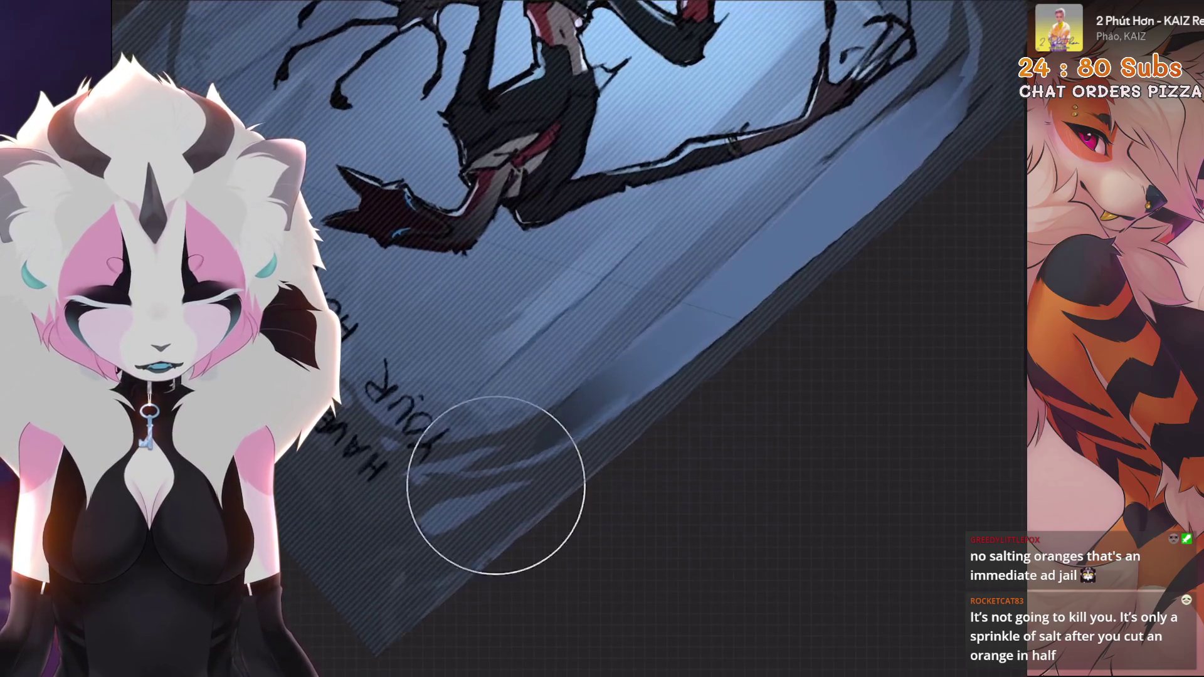
{"action": "left_click_drag", "start_coordinate": [703, 298], "coordinate": [721, 323]}
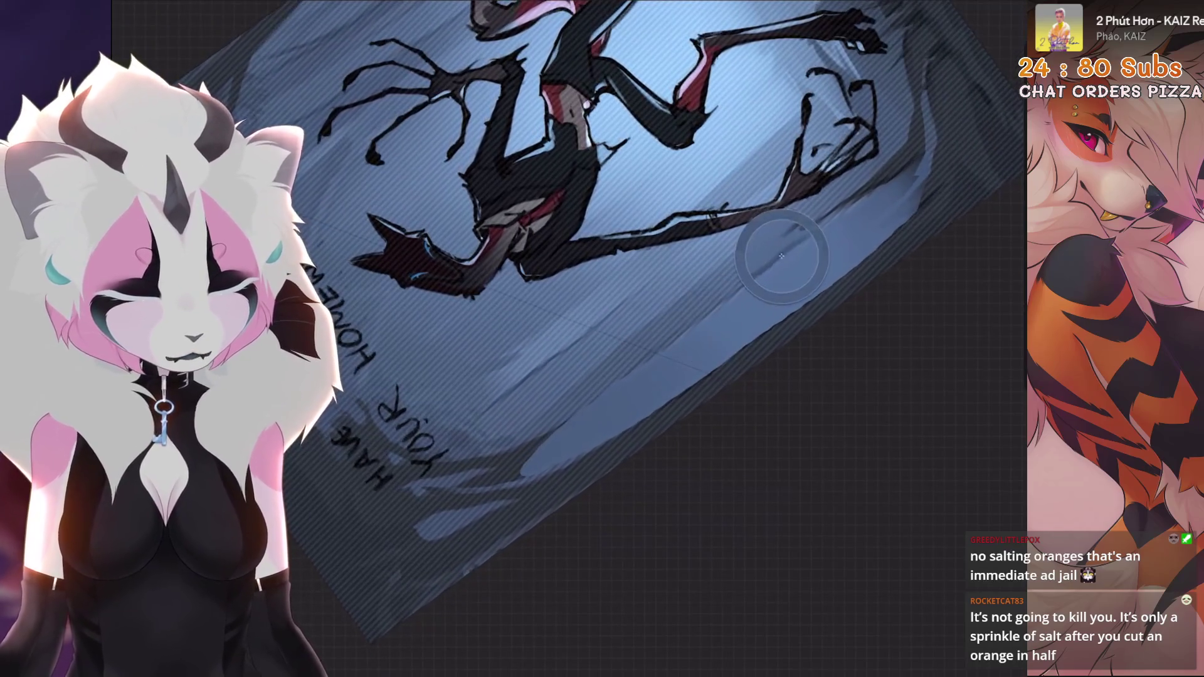
{"action": "mouse_move", "coordinate": [534, 455]}
{"action": "left_mouse_down"}
{"action": "mouse_move", "coordinate": [753, 314]}
{"action": "mouse_move", "coordinate": [803, 351]}
{"action": "mouse_move", "coordinate": [791, 339]}
{"action": "mouse_move", "coordinate": [810, 327]}
{"action": "mouse_move", "coordinate": [628, 402]}
{"action": "left_mouse_up"}
Shade within a freehand selection down the left edge, then clear the selection.
{"action": "key", "text": "s"}
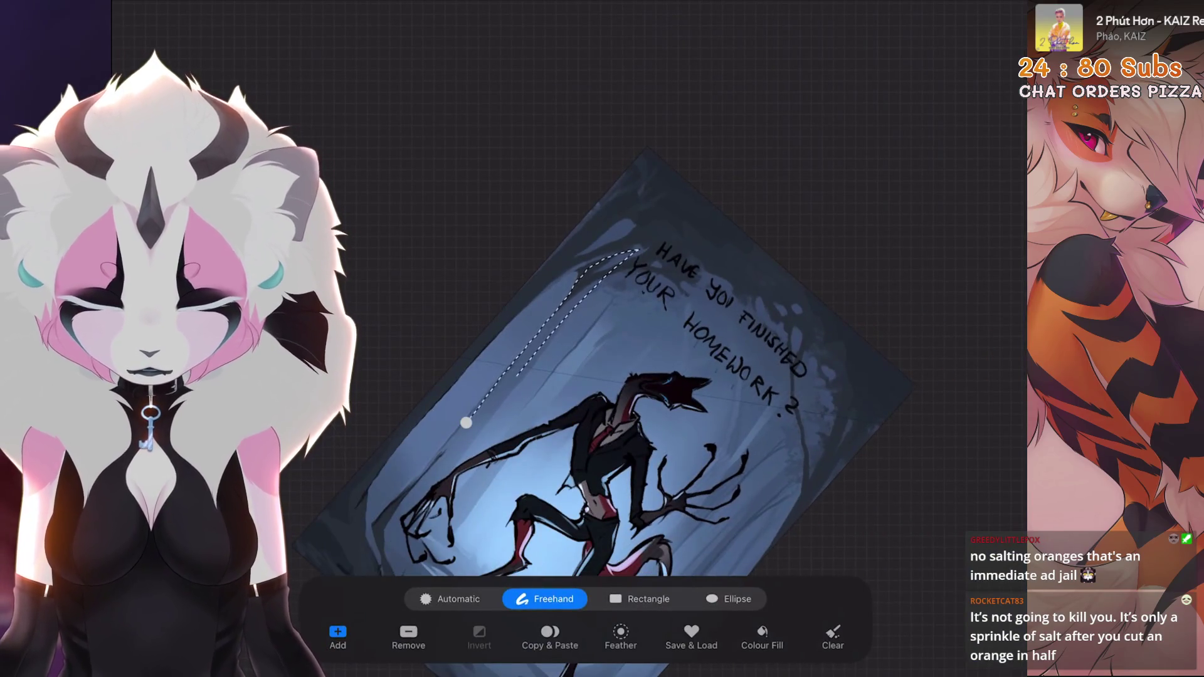
{"action": "left_click_drag", "start_coordinate": [628, 401], "coordinate": [816, 314]}
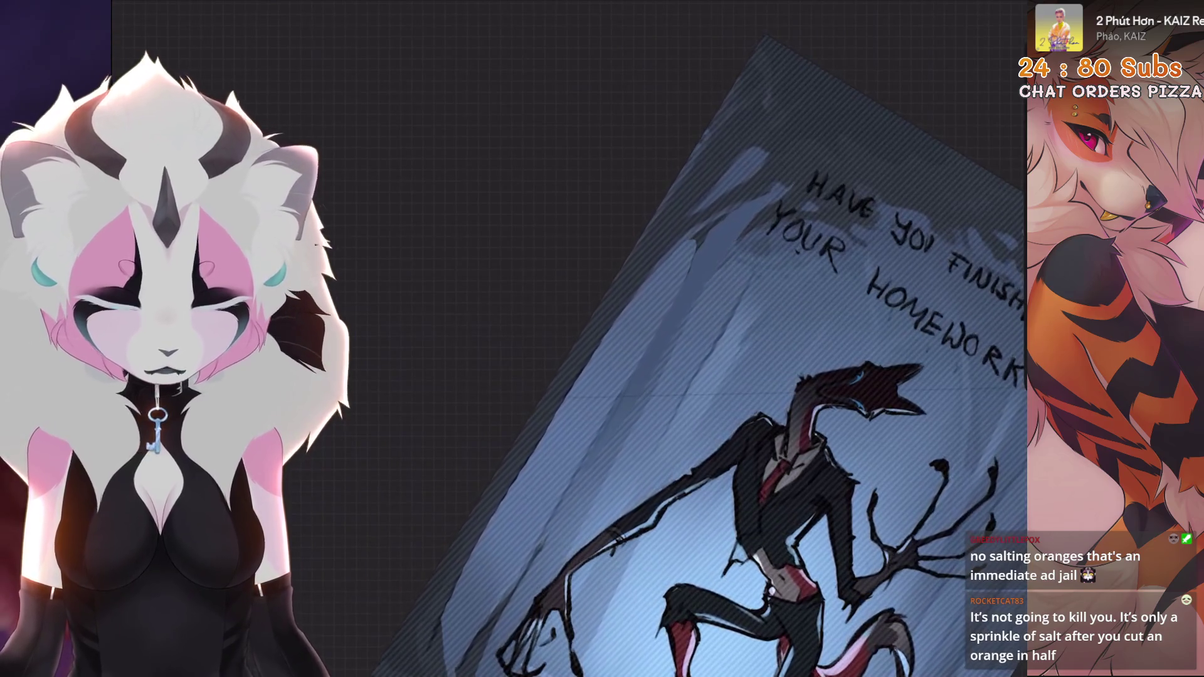
{"action": "key", "text": "s"}
{"action": "left_click_drag", "start_coordinate": [706, 228], "coordinate": [662, 270]}
{"action": "mouse_move", "coordinate": [890, 395]}
{"action": "left_mouse_down"}
{"action": "mouse_move", "coordinate": [968, 417]}
{"action": "mouse_move", "coordinate": [981, 404]}
{"action": "mouse_move", "coordinate": [922, 377]}
{"action": "left_mouse_up"}
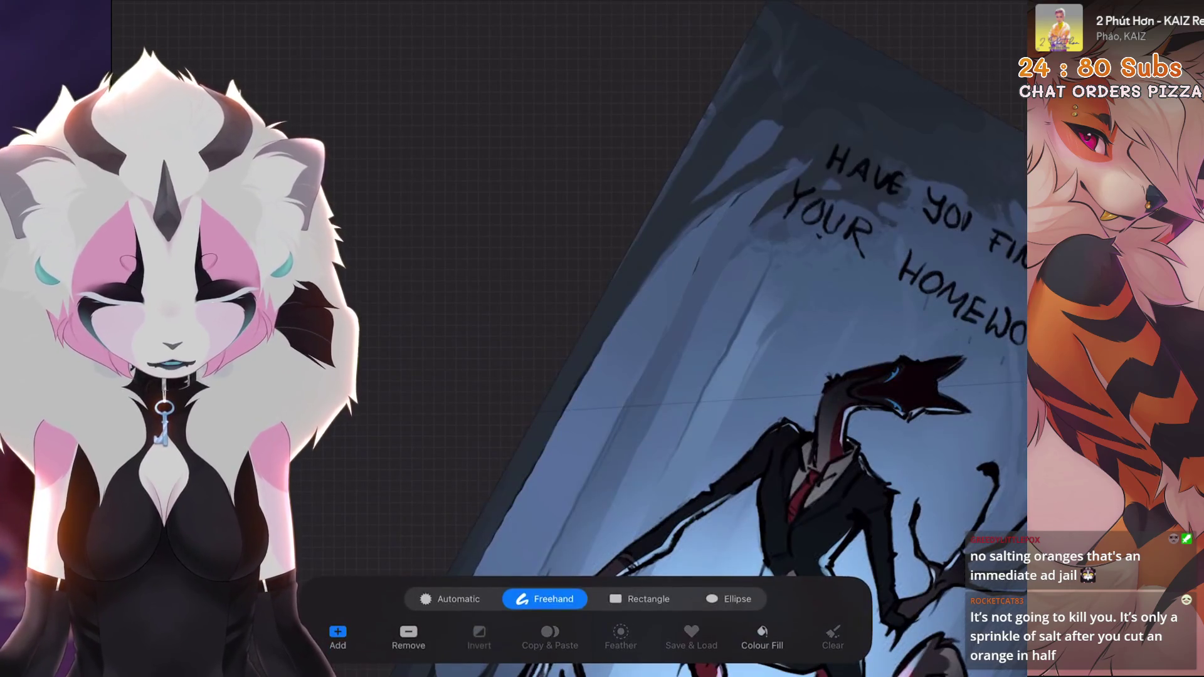
{"action": "key", "text": "b"}
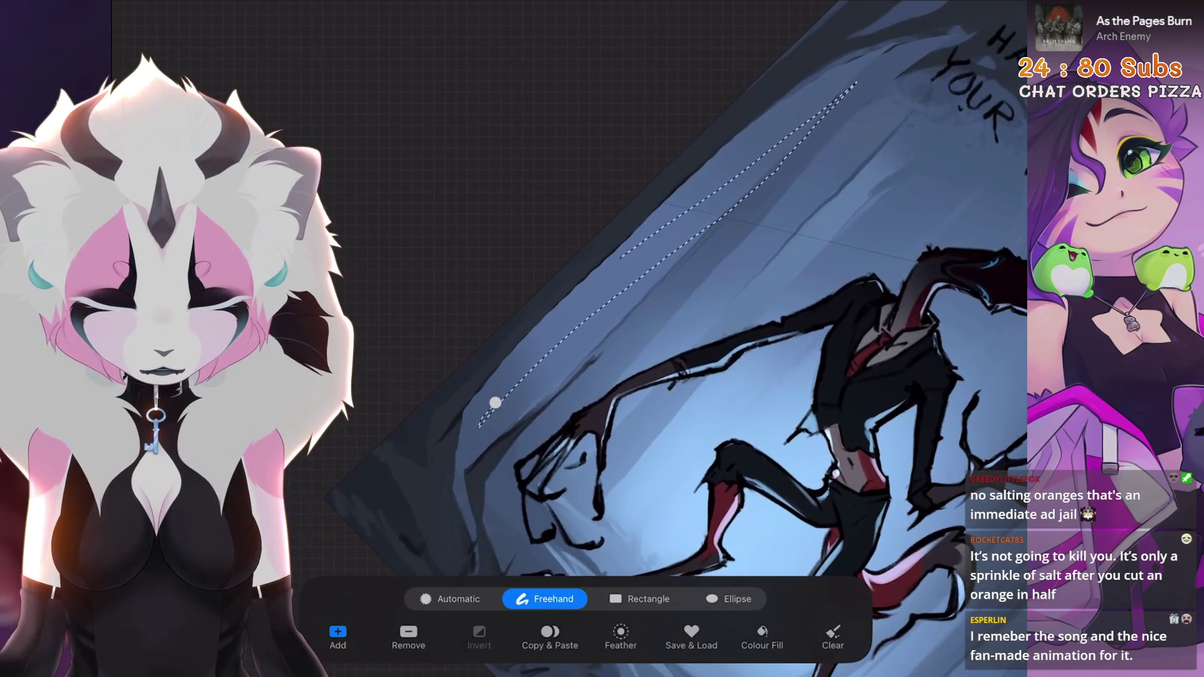
{"action": "left_click", "coordinate": [496, 402]}
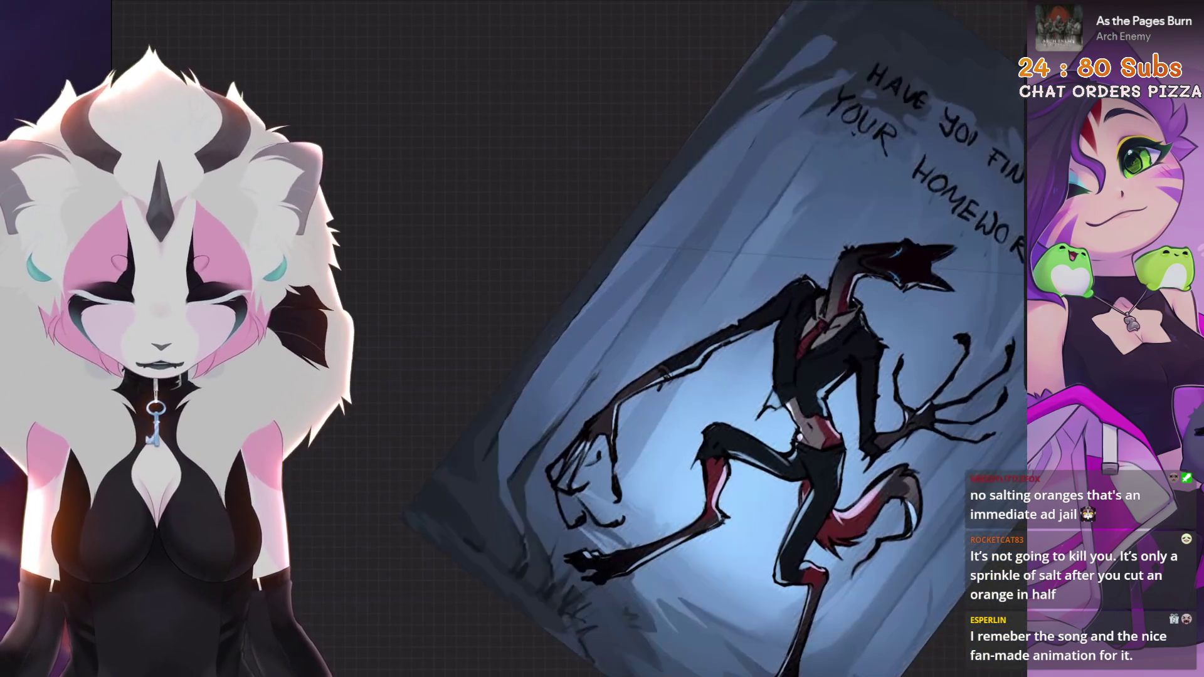
{"action": "key", "text": "ctrl+d"}
Draw another freehand selection tracing down the left edge of the scene.
{"action": "key", "text": "s"}
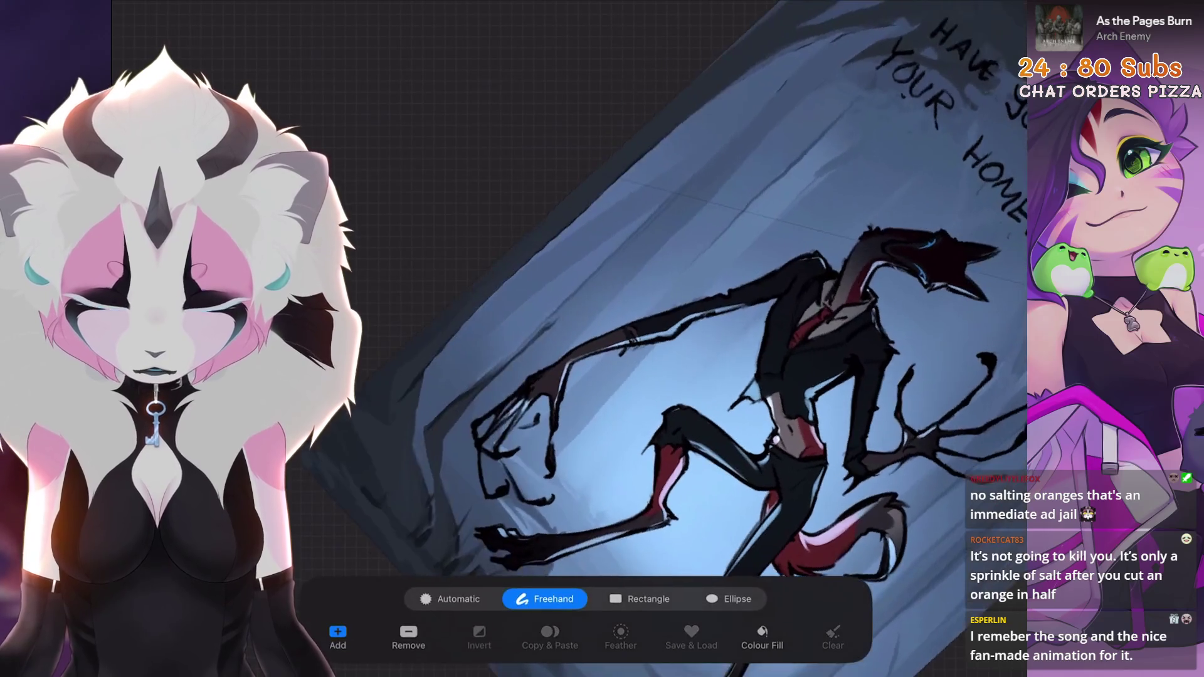
{"action": "left_click", "coordinate": [841, 96]}
{"action": "mouse_move", "coordinate": [499, 376]}
{"action": "left_mouse_down"}
{"action": "mouse_move", "coordinate": [439, 438]}
{"action": "mouse_move", "coordinate": [448, 485]}
{"action": "left_mouse_up"}
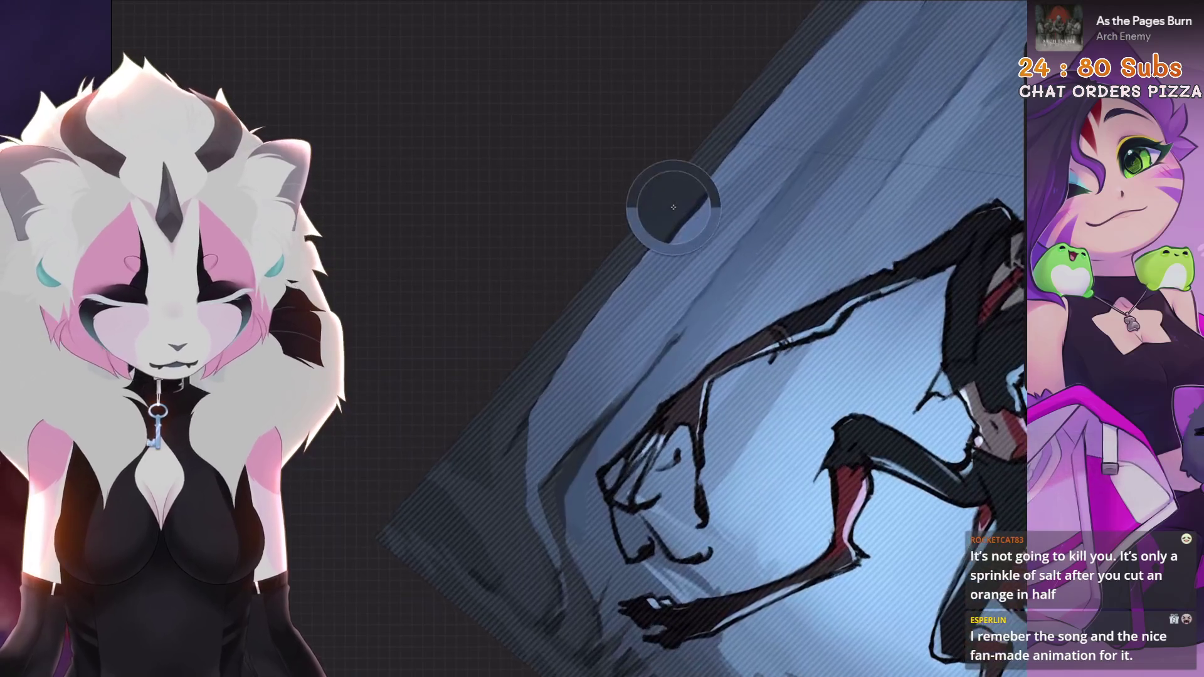
{"action": "scroll", "coordinate": [565, 309], "scroll_direction": "up", "scroll_amount": 3}
{"action": "scroll", "coordinate": [621, 201], "scroll_direction": "down", "scroll_amount": 3}
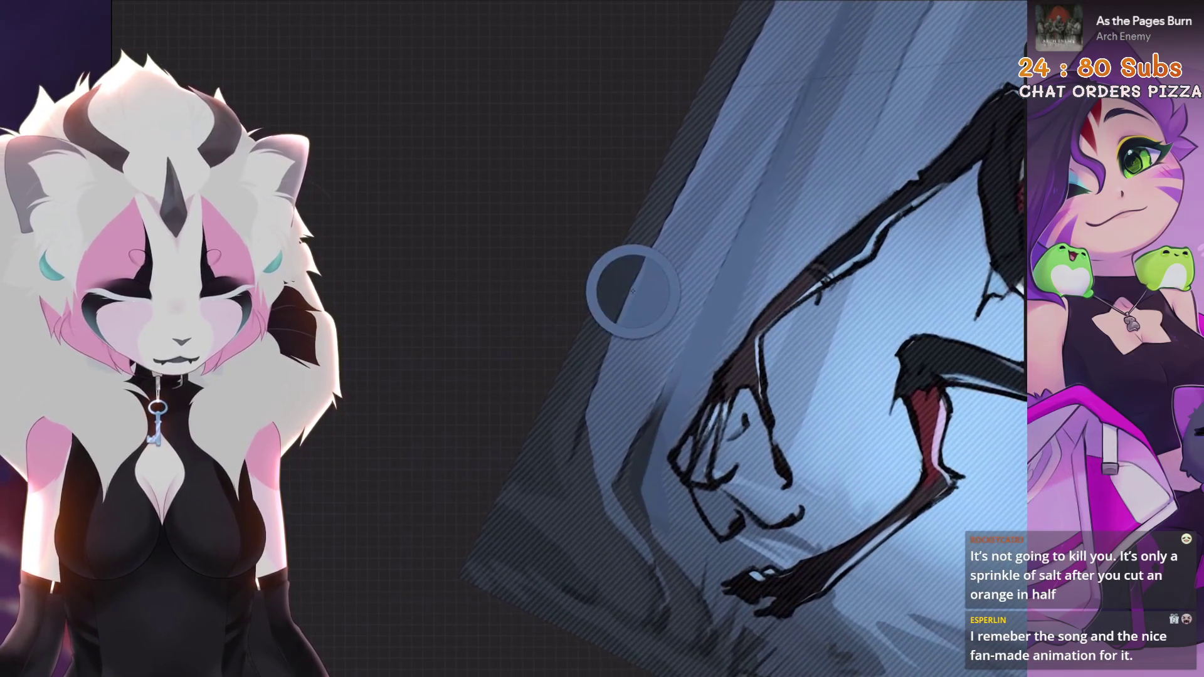
{"action": "scroll", "coordinate": [590, 458], "scroll_direction": "down", "scroll_amount": 3}
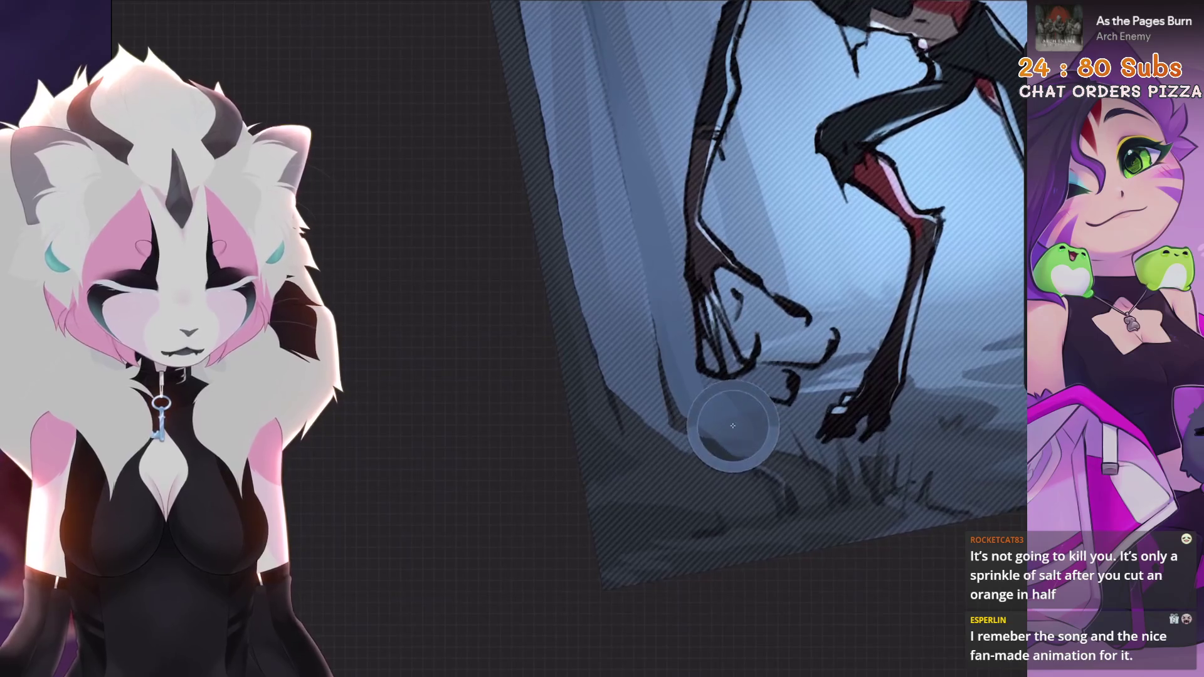
{"action": "scroll", "coordinate": [690, 251], "scroll_direction": "up", "scroll_amount": 4}
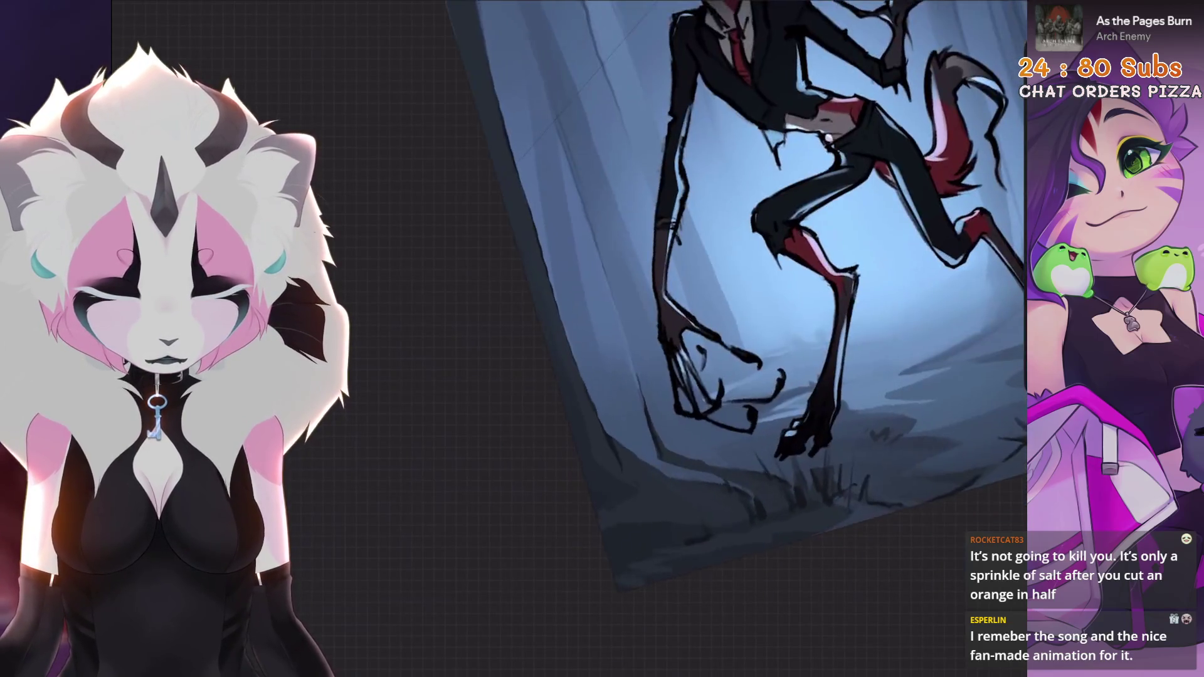
Freehand-select the ground under the claw and switch to the brush to shade inside.
{"action": "key", "text": "s"}
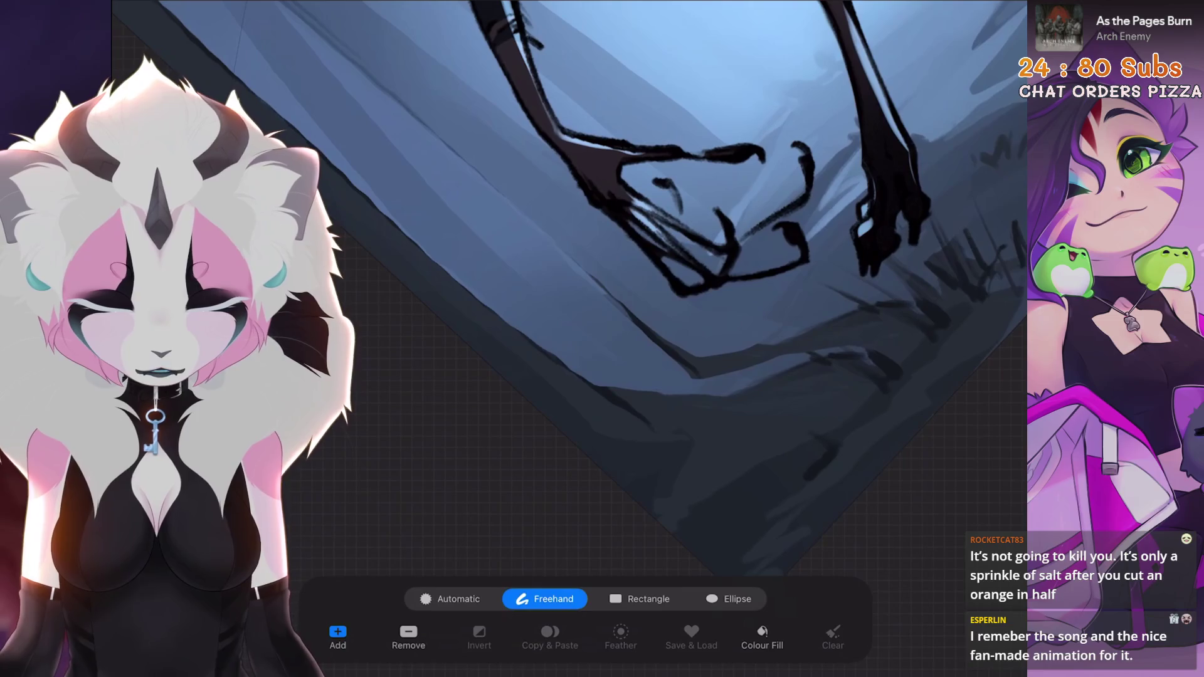
{"action": "left_click", "coordinate": [577, 367]}
{"action": "left_click", "coordinate": [631, 317]}
{"action": "left_click", "coordinate": [640, 326]}
{"action": "left_click", "coordinate": [781, 293]}
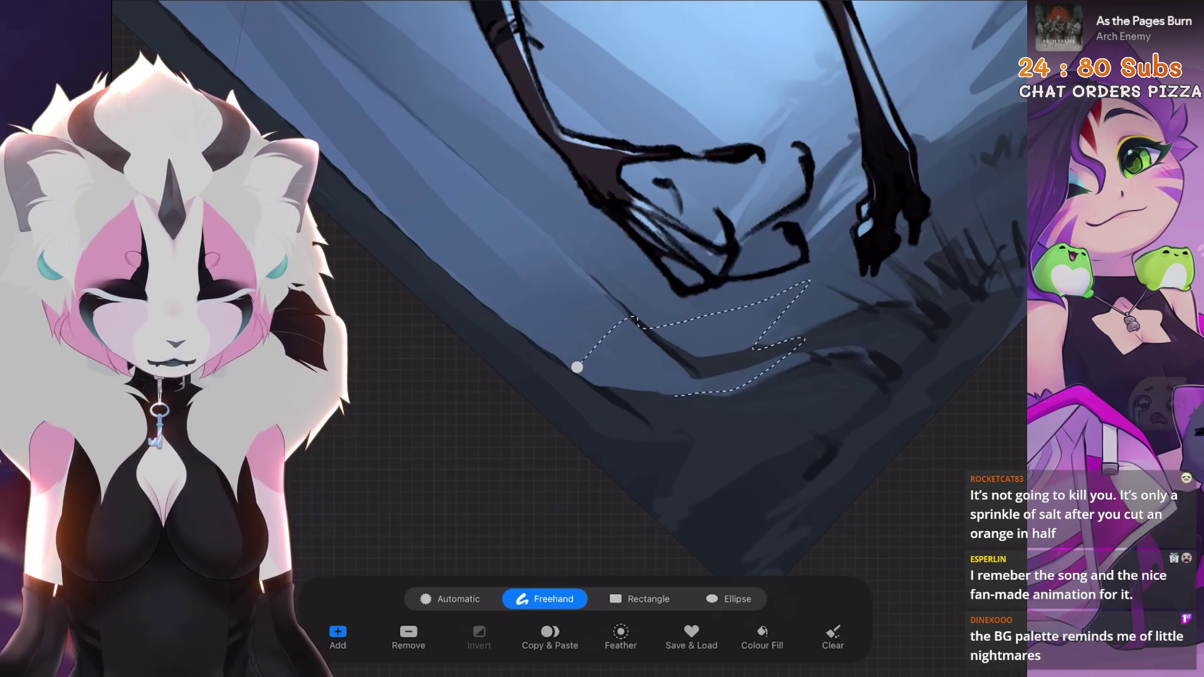
{"action": "key", "text": "b"}
{"action": "scroll", "coordinate": [637, 387], "scroll_direction": "down", "scroll_amount": 1}
{"action": "scroll", "coordinate": [637, 388], "scroll_direction": "down", "scroll_amount": 2}
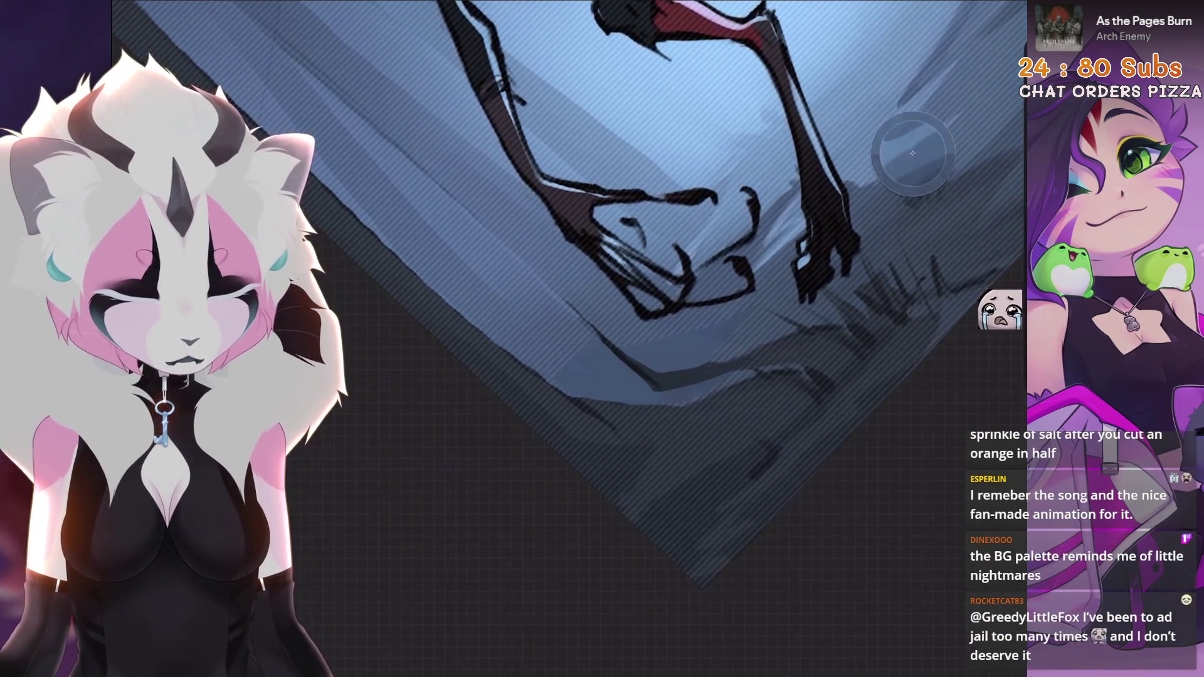
{"action": "scroll", "coordinate": [565, 251], "scroll_direction": "up", "scroll_amount": 2}
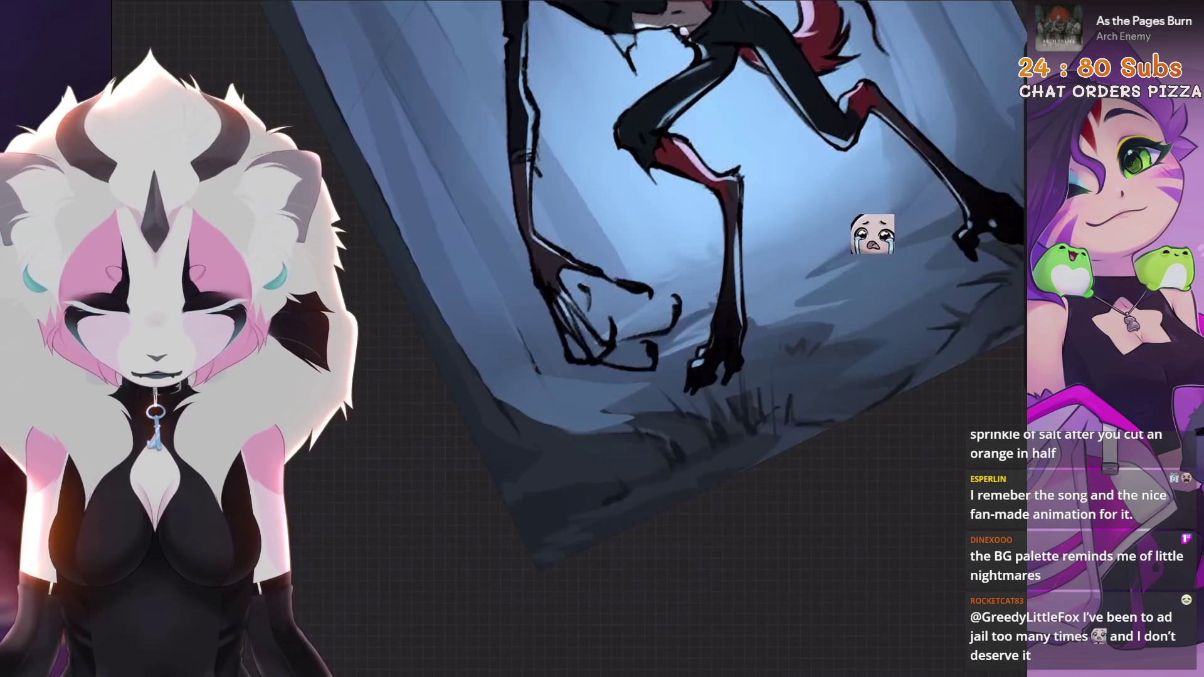
Select a zigzag patch along the grass beside the claws.
{"action": "left_click", "coordinate": [698, 302]}
{"action": "left_click", "coordinate": [633, 370]}
{"action": "left_click_drag", "start_coordinate": [633, 370], "coordinate": [612, 439]}
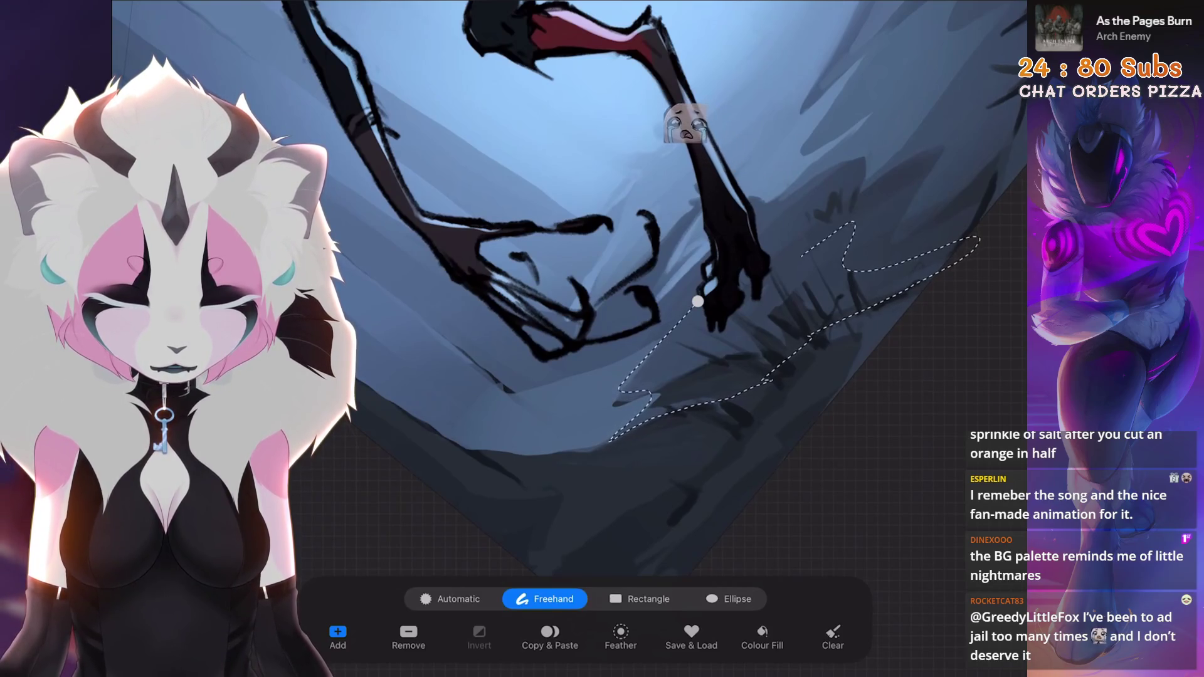
{"action": "left_click", "coordinate": [698, 302]}
{"action": "scroll", "coordinate": [583, 405], "scroll_direction": "down", "scroll_amount": 2}
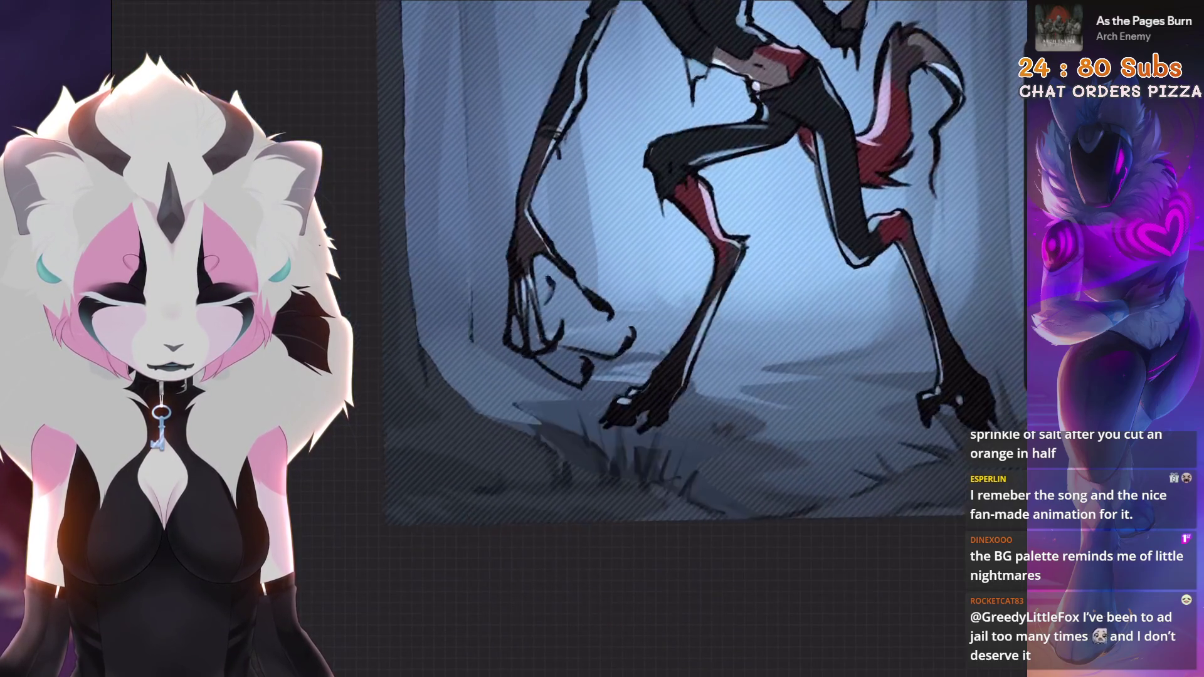
{"action": "scroll", "coordinate": [578, 484], "scroll_direction": "down", "scroll_amount": 1}
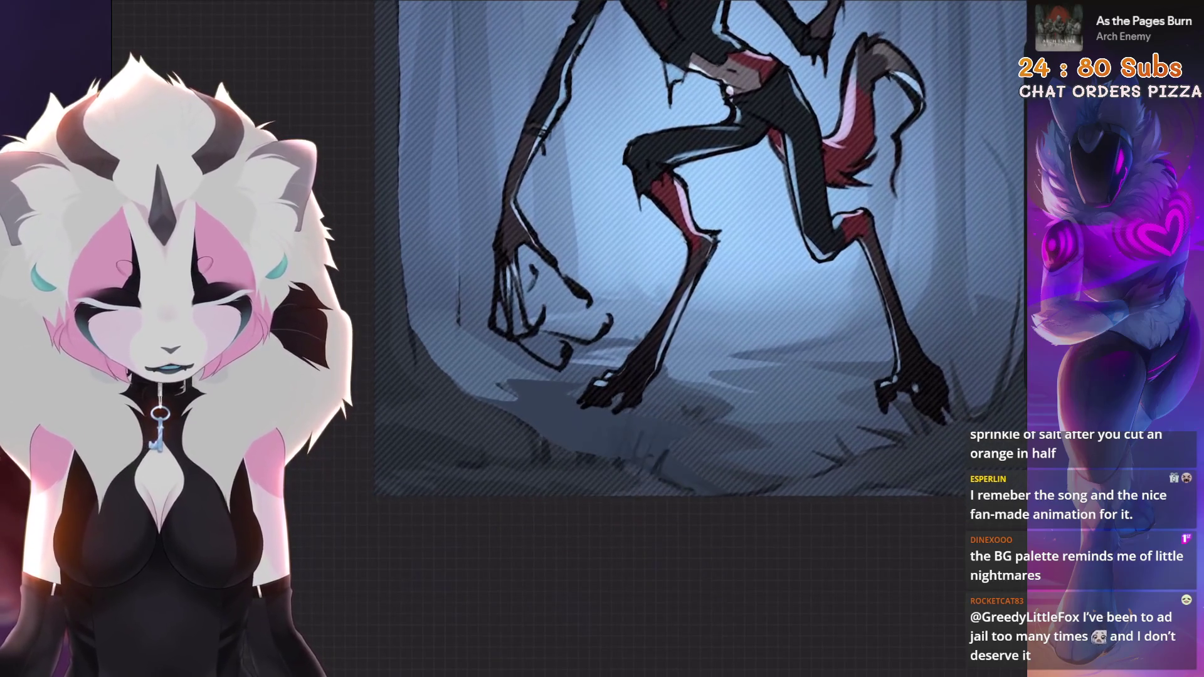
{"action": "scroll", "coordinate": [690, 313], "scroll_direction": "up", "scroll_amount": 3}
Outline a ground patch beneath the clawed hand and paint shadow inside it.
{"action": "key", "text": "s"}
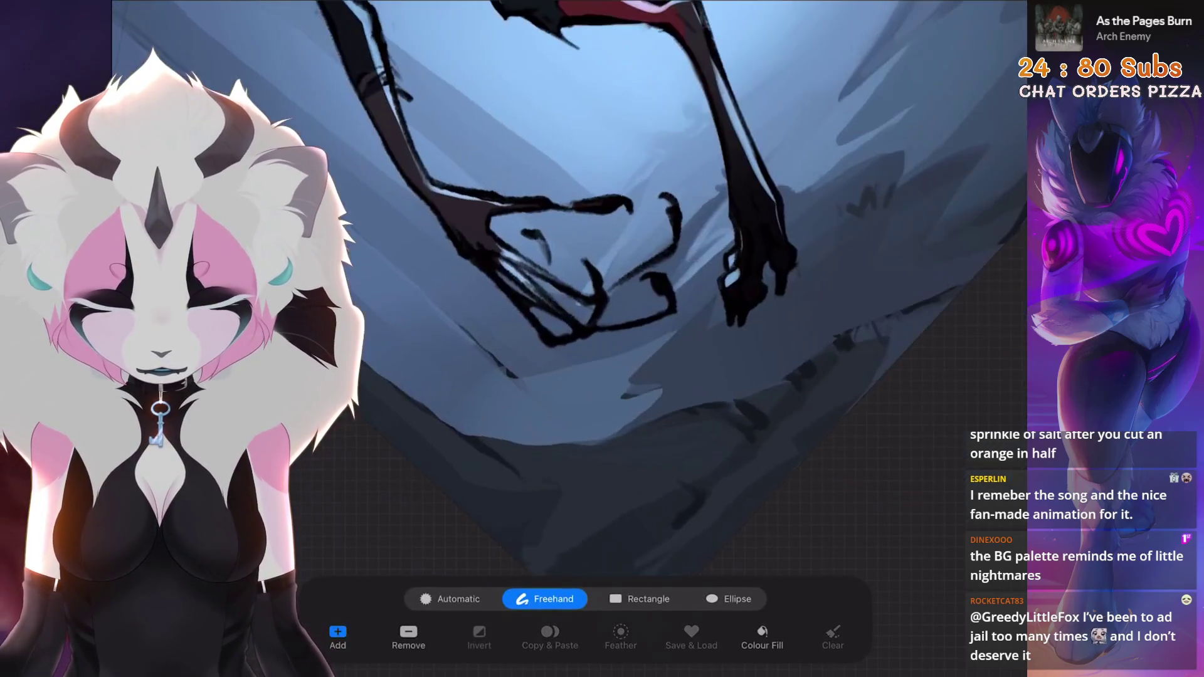
{"action": "left_click_drag", "start_coordinate": [567, 372], "coordinate": [628, 407]}
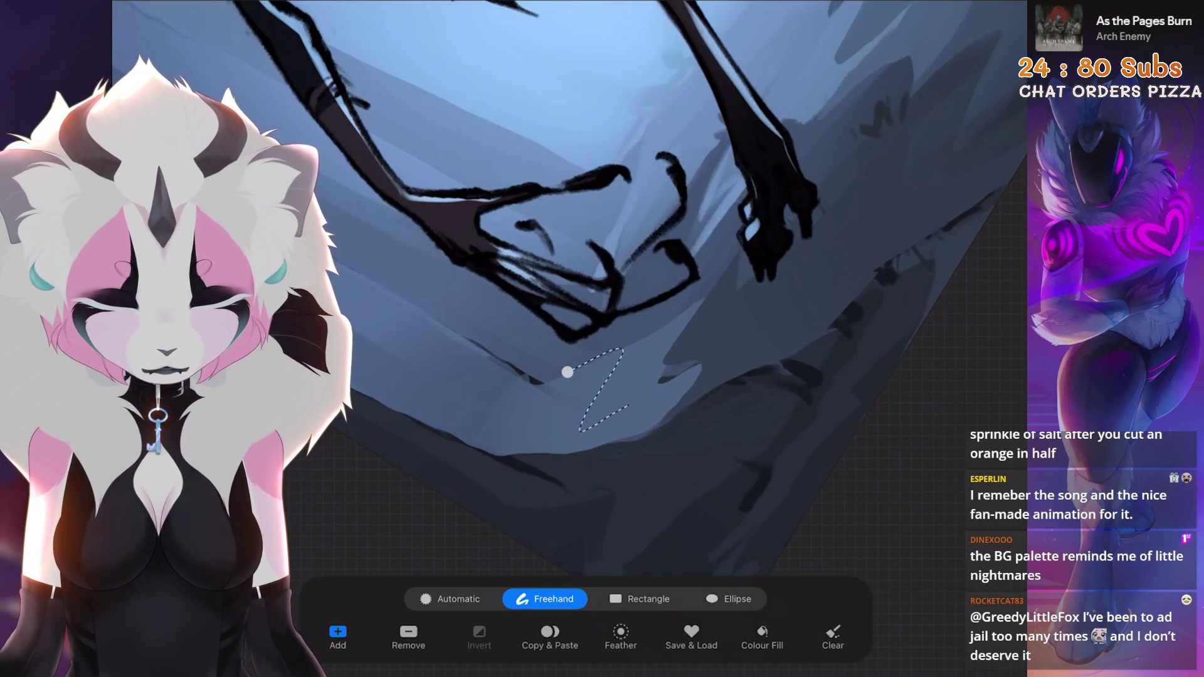
{"action": "key", "text": "b"}
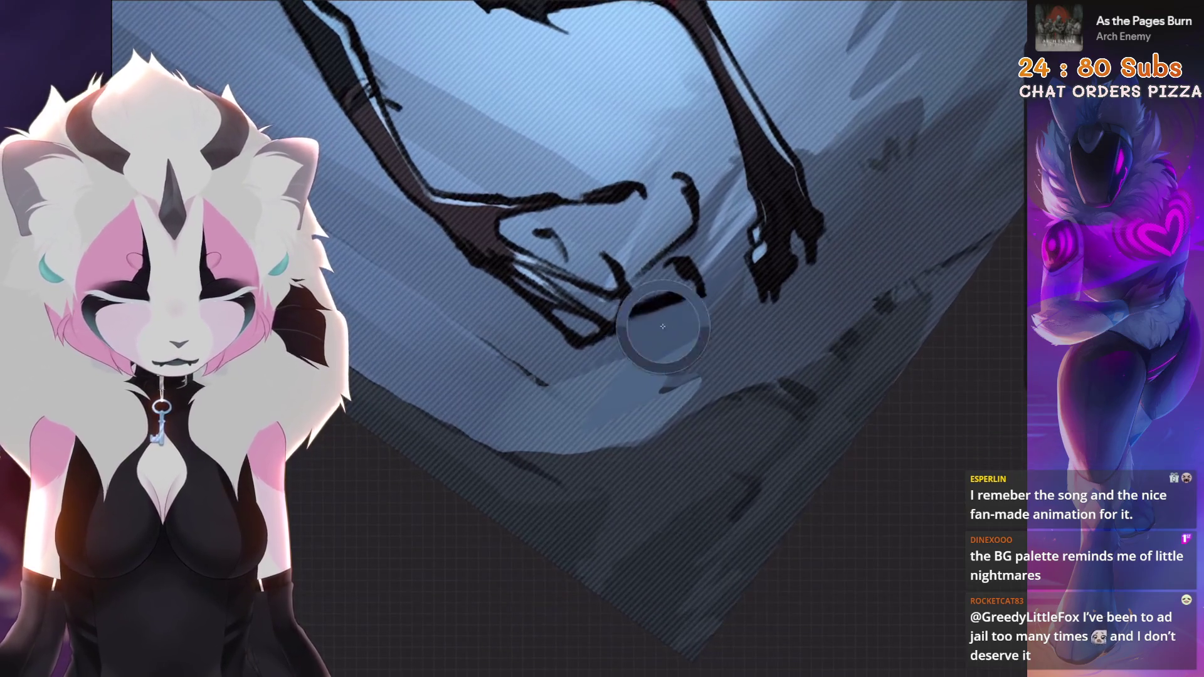
{"action": "scroll", "coordinate": [726, 290], "scroll_direction": "down", "scroll_amount": 5}
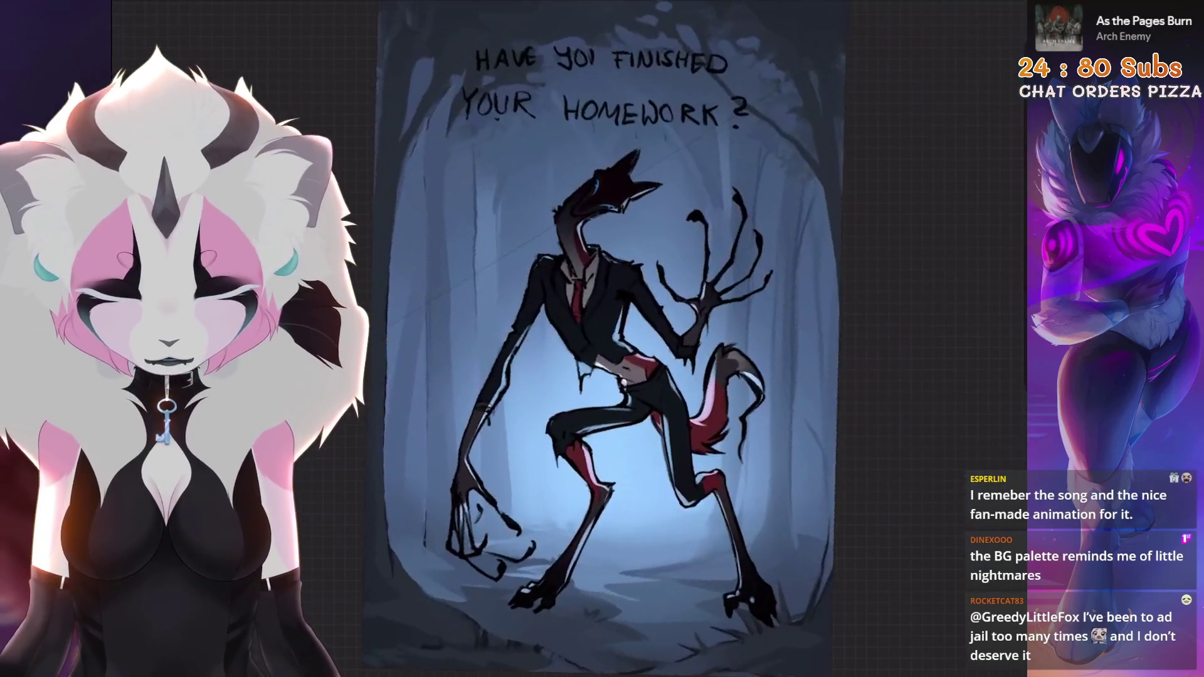
{"action": "scroll", "coordinate": [564, 314], "scroll_direction": "up", "scroll_amount": 3}
Freehand-select the shadowed area beside the creature's left leg.
{"action": "key", "text": "s"}
{"action": "scroll", "coordinate": [602, 313], "scroll_direction": "up", "scroll_amount": 5}
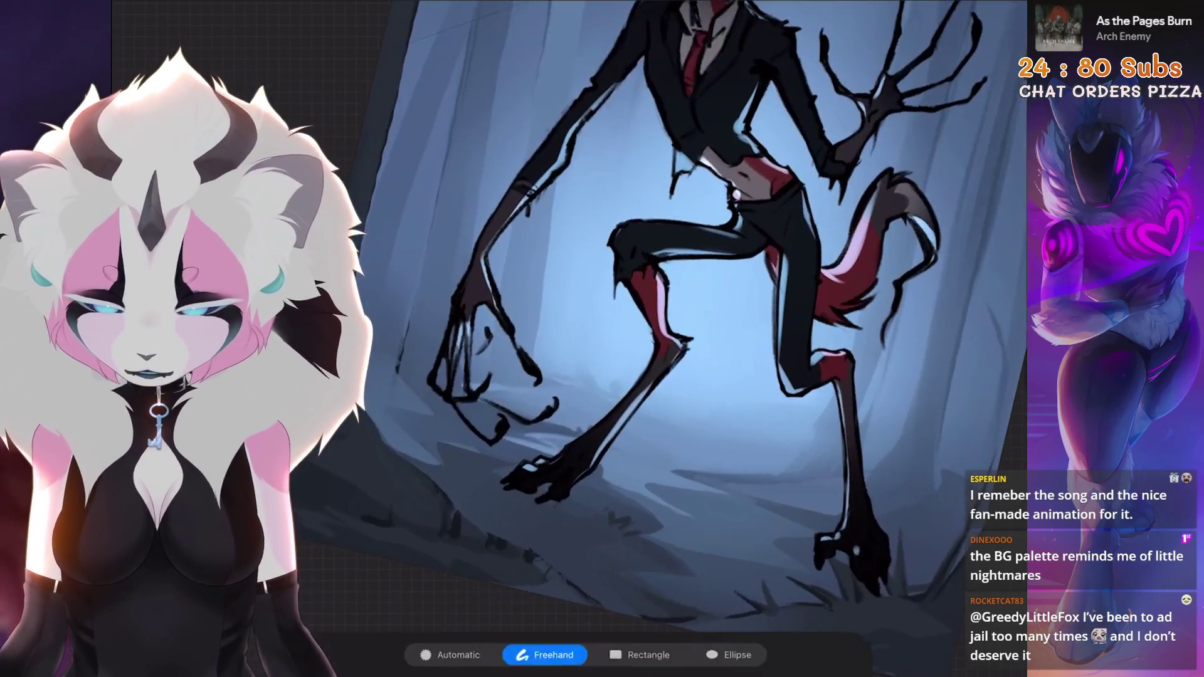
{"action": "scroll", "coordinate": [690, 314], "scroll_direction": "down", "scroll_amount": 3}
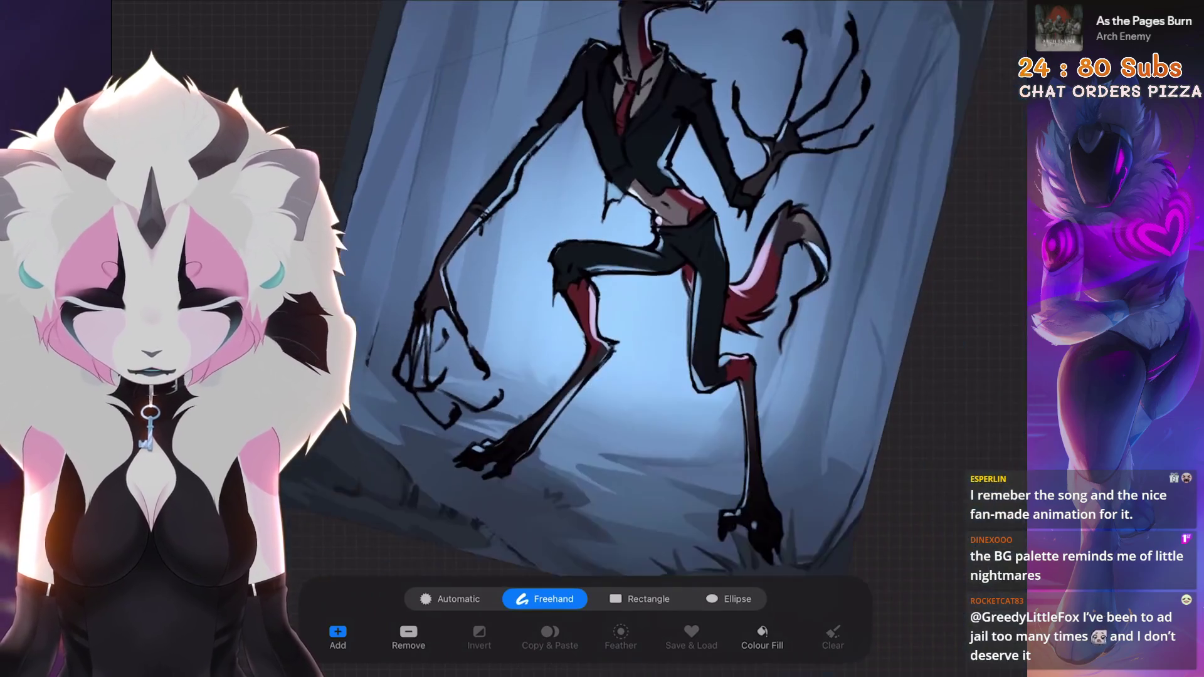
{"action": "scroll", "coordinate": [690, 313], "scroll_direction": "up", "scroll_amount": 3}
{"action": "left_click_drag", "start_coordinate": [490, 207], "coordinate": [458, 365]}
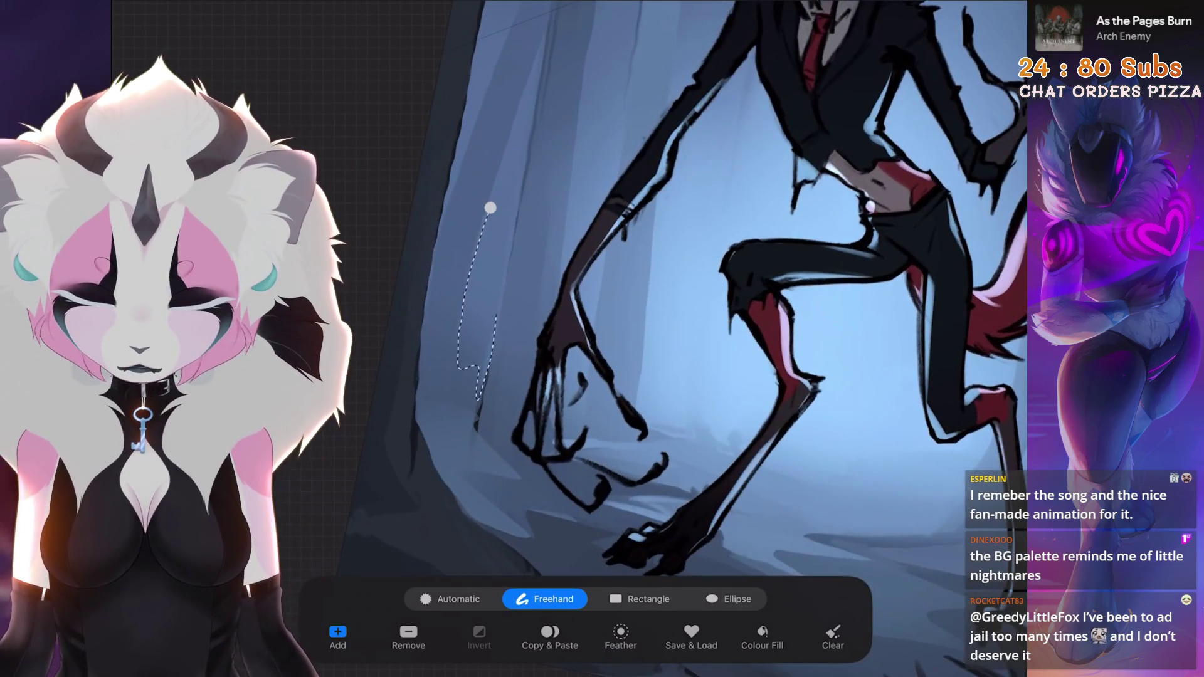
{"action": "scroll", "coordinate": [691, 338], "scroll_direction": "up", "scroll_amount": 5}
{"action": "scroll", "coordinate": [690, 339], "scroll_direction": "down", "scroll_amount": 5}
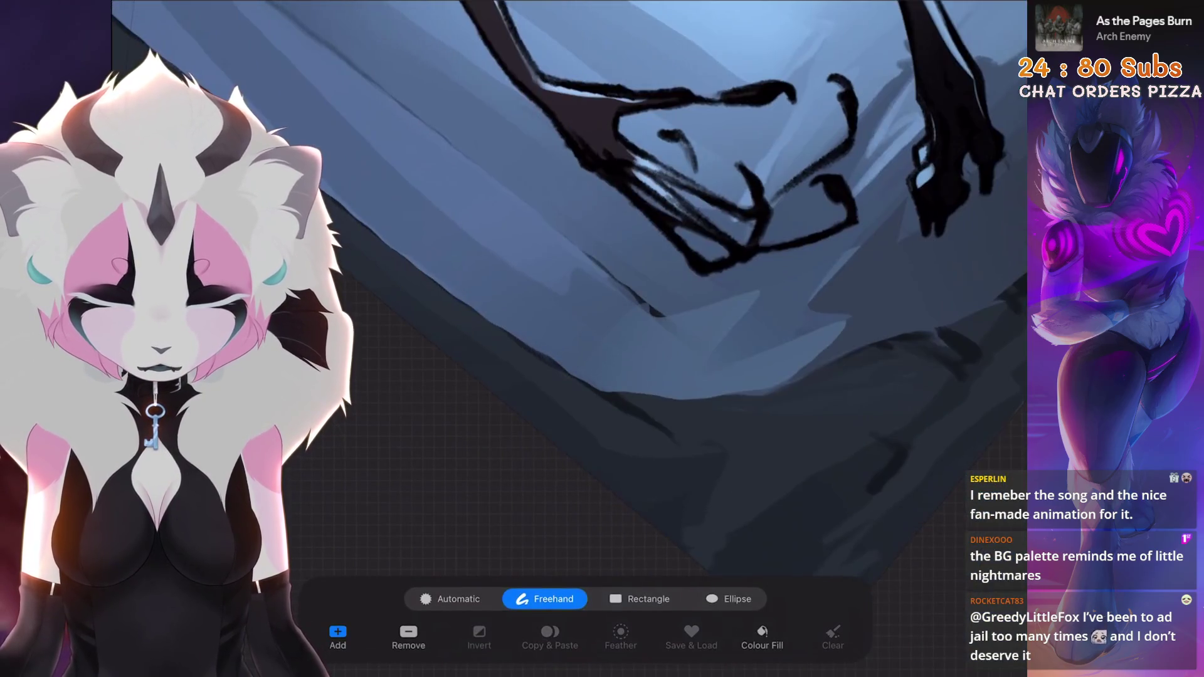
Place a three-corner ground selection and undo a stray paint stroke.
{"action": "left_click", "coordinate": [638, 307]}
{"action": "left_click", "coordinate": [599, 386]}
{"action": "left_click", "coordinate": [804, 240]}
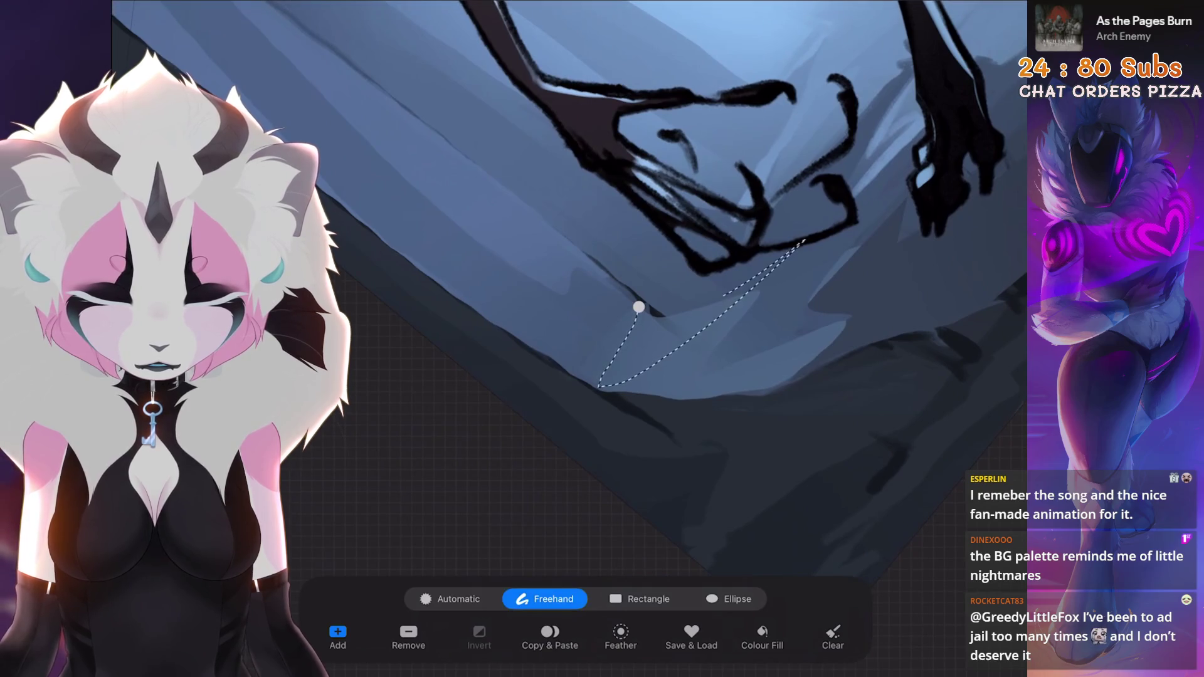
{"action": "scroll", "coordinate": [690, 339], "scroll_direction": "down", "scroll_amount": 2}
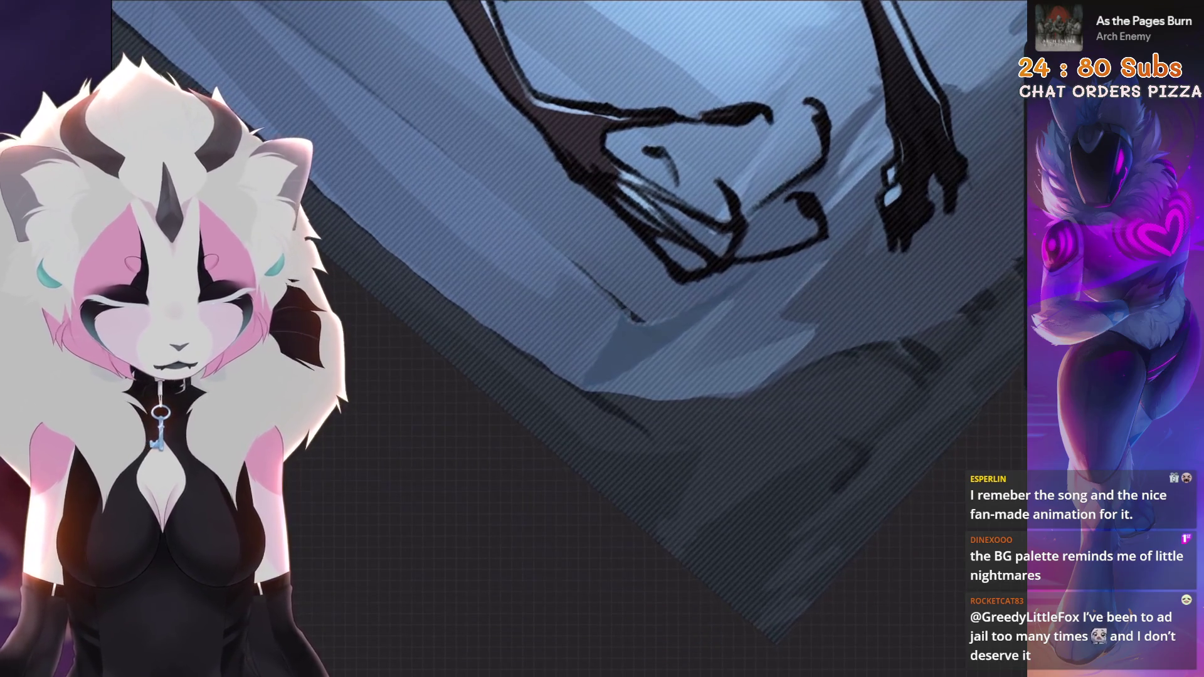
{"action": "key", "text": "ctrl+z"}
{"action": "scroll", "coordinate": [628, 282], "scroll_direction": "down", "scroll_amount": 5}
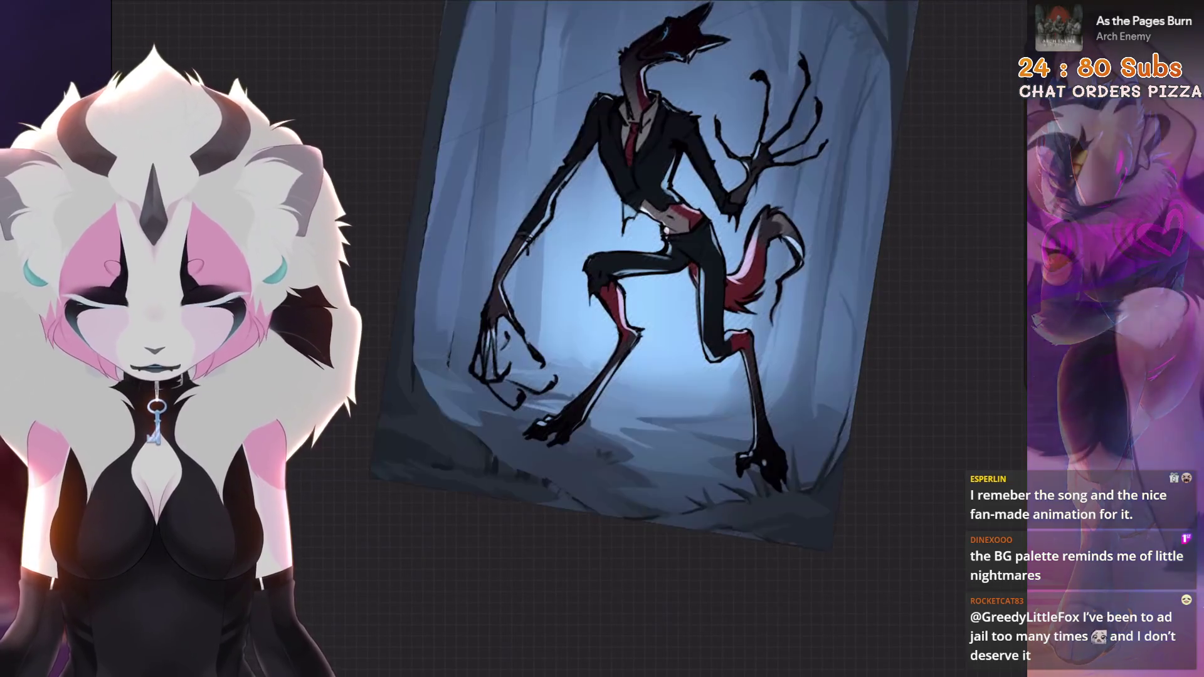
{"action": "scroll", "coordinate": [595, 376], "scroll_direction": "up", "scroll_amount": 5}
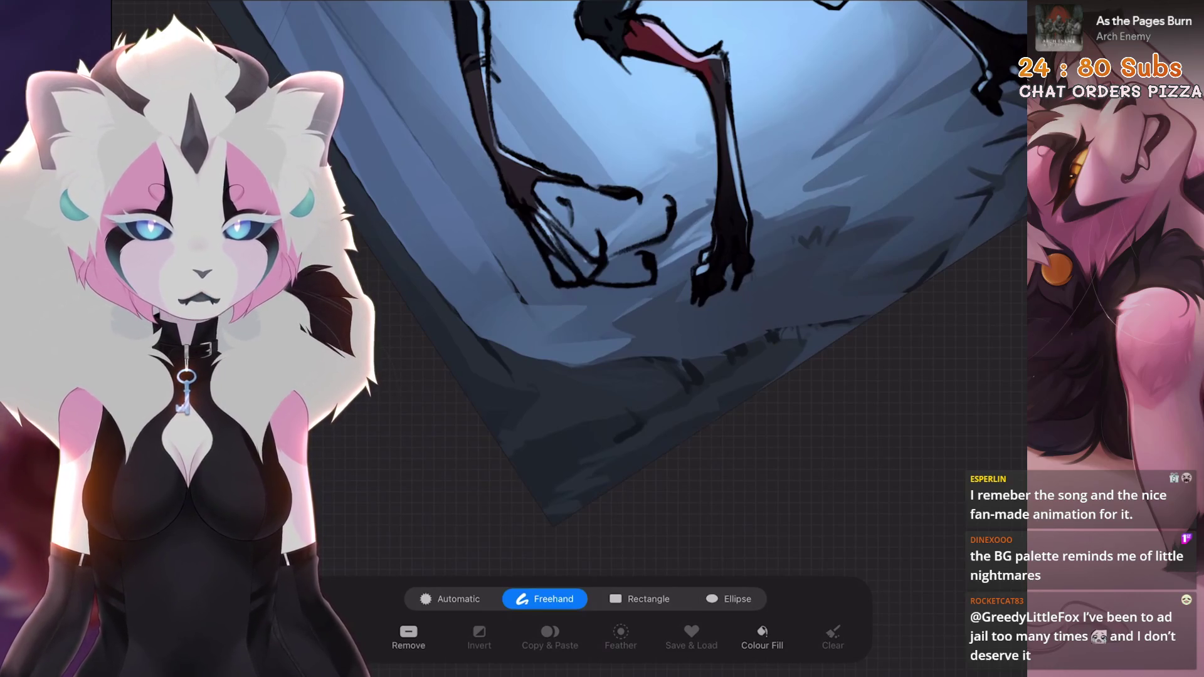
{"action": "scroll", "coordinate": [627, 251], "scroll_direction": "up", "scroll_amount": 3}
{"action": "scroll", "coordinate": [628, 251], "scroll_direction": "down", "scroll_amount": 2}
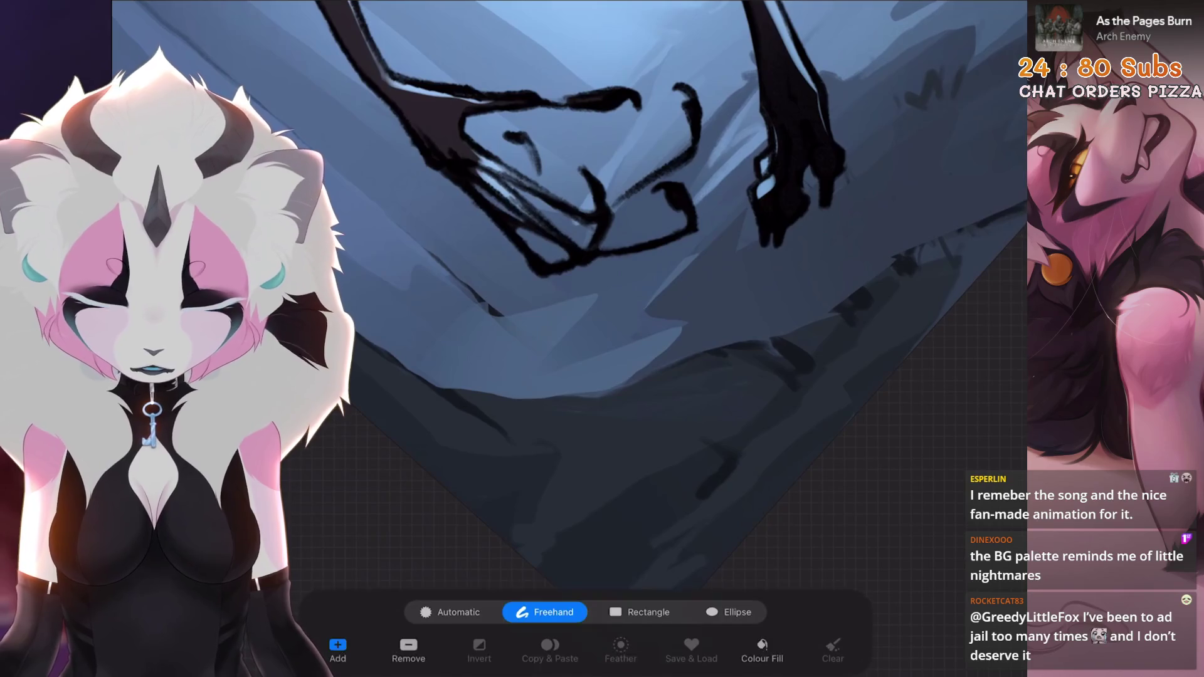
Outline and close a selection around the ground under the foot.
{"action": "left_click_drag", "start_coordinate": [565, 293], "coordinate": [561, 320]}
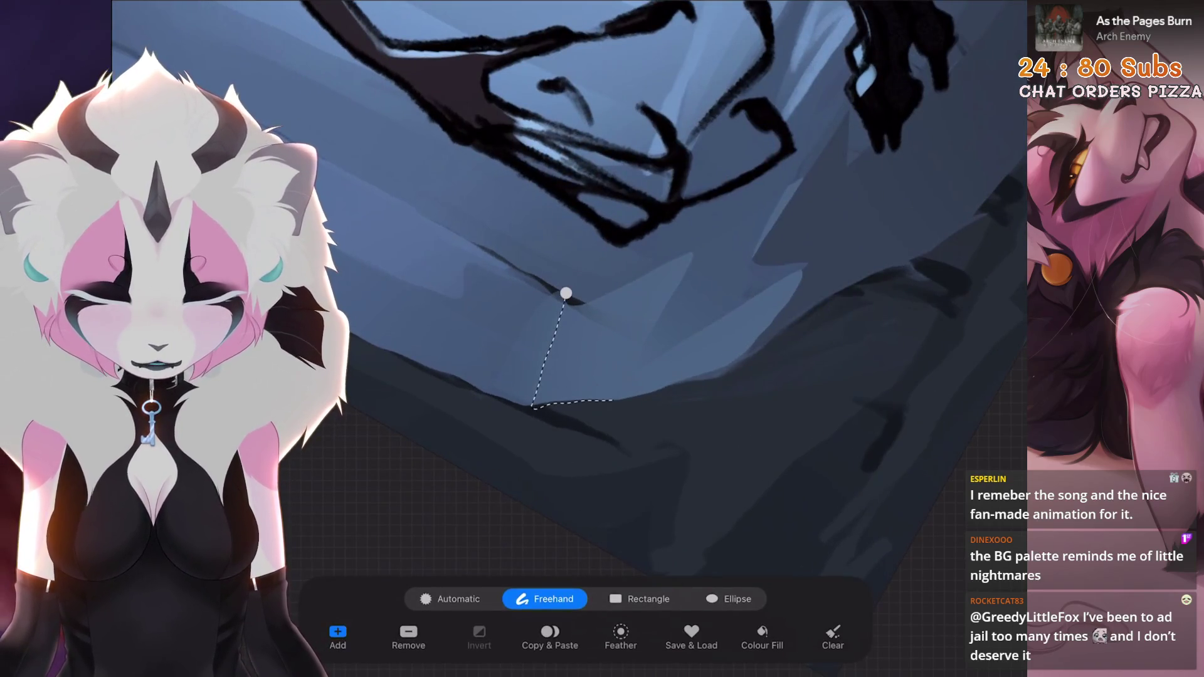
{"action": "left_click", "coordinate": [566, 293]}
{"action": "scroll", "coordinate": [627, 313], "scroll_direction": "down", "scroll_amount": 3}
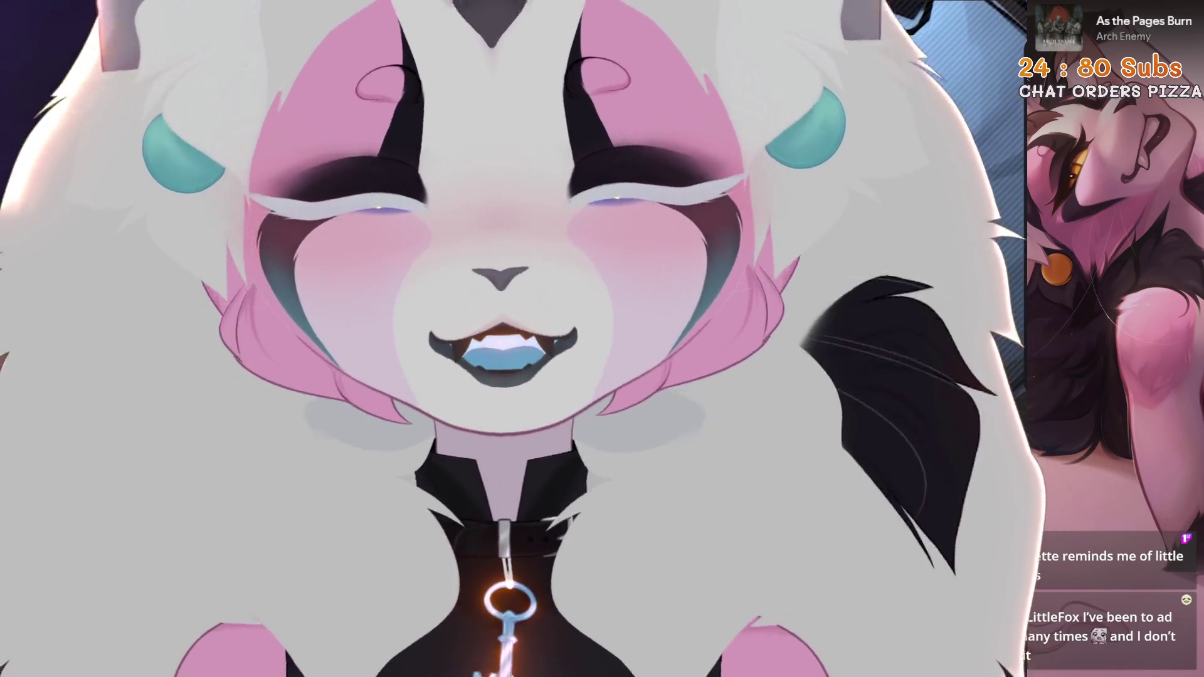
{"action": "scroll", "coordinate": [628, 314], "scroll_direction": "up", "scroll_amount": 2}
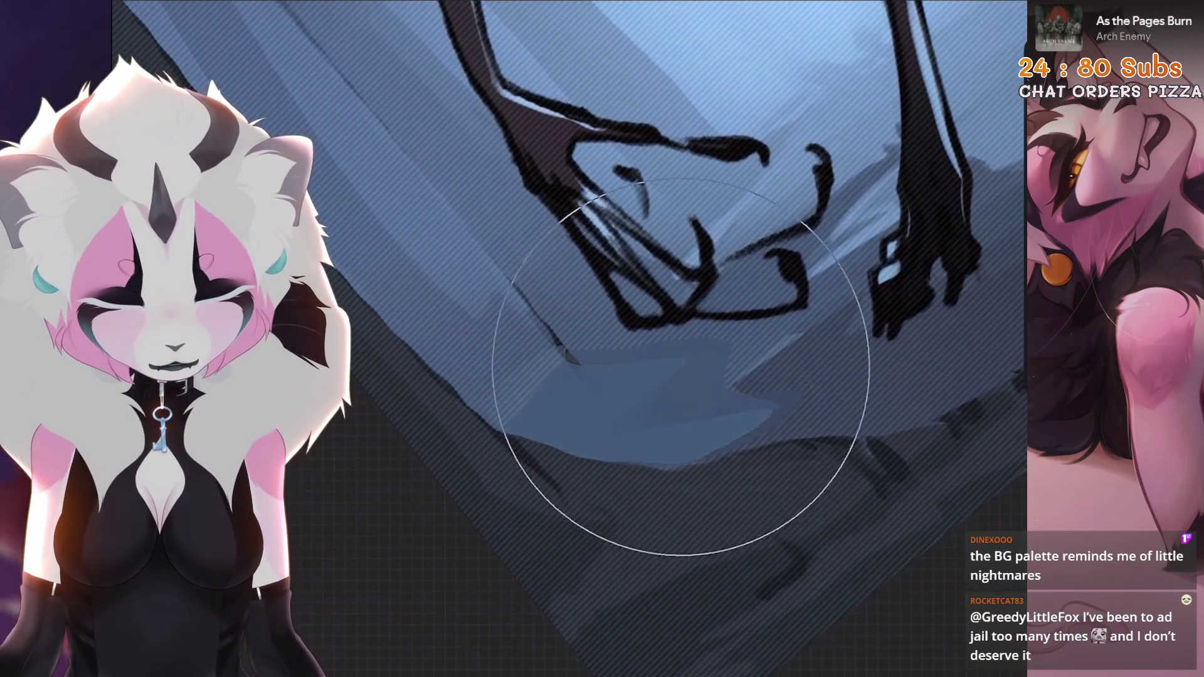
{"action": "scroll", "coordinate": [686, 444], "scroll_direction": "down", "scroll_amount": 5}
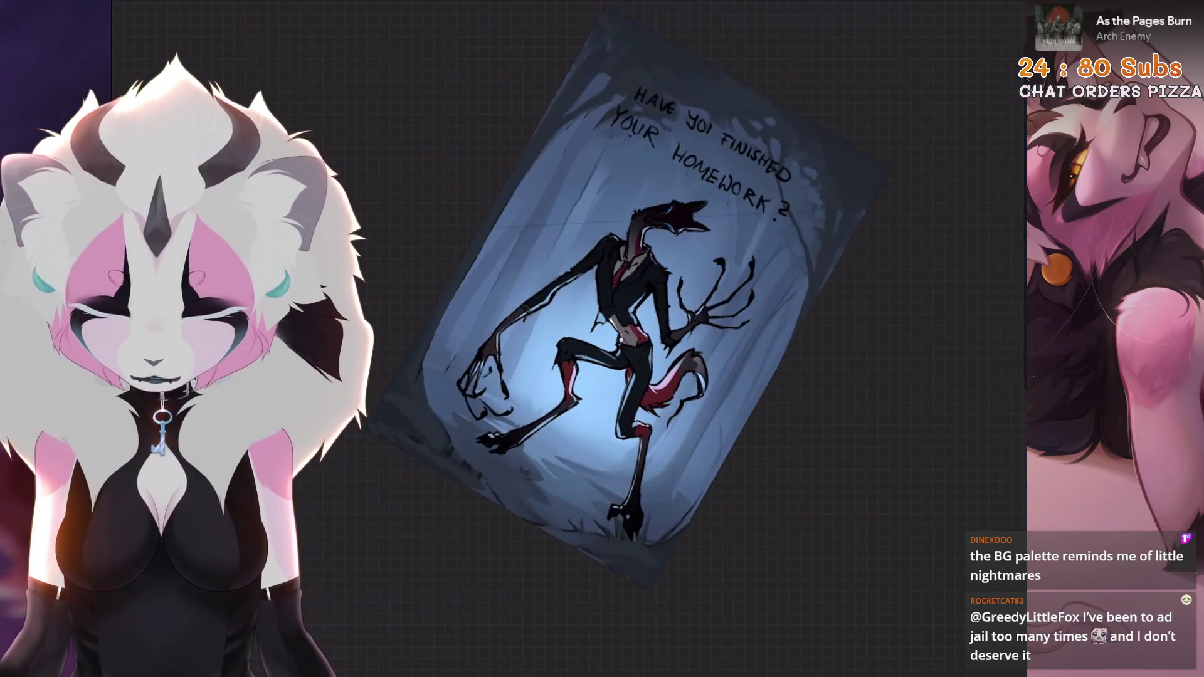
{"action": "scroll", "coordinate": [627, 407], "scroll_direction": "up", "scroll_amount": 5}
{"action": "key", "text": "minus"}
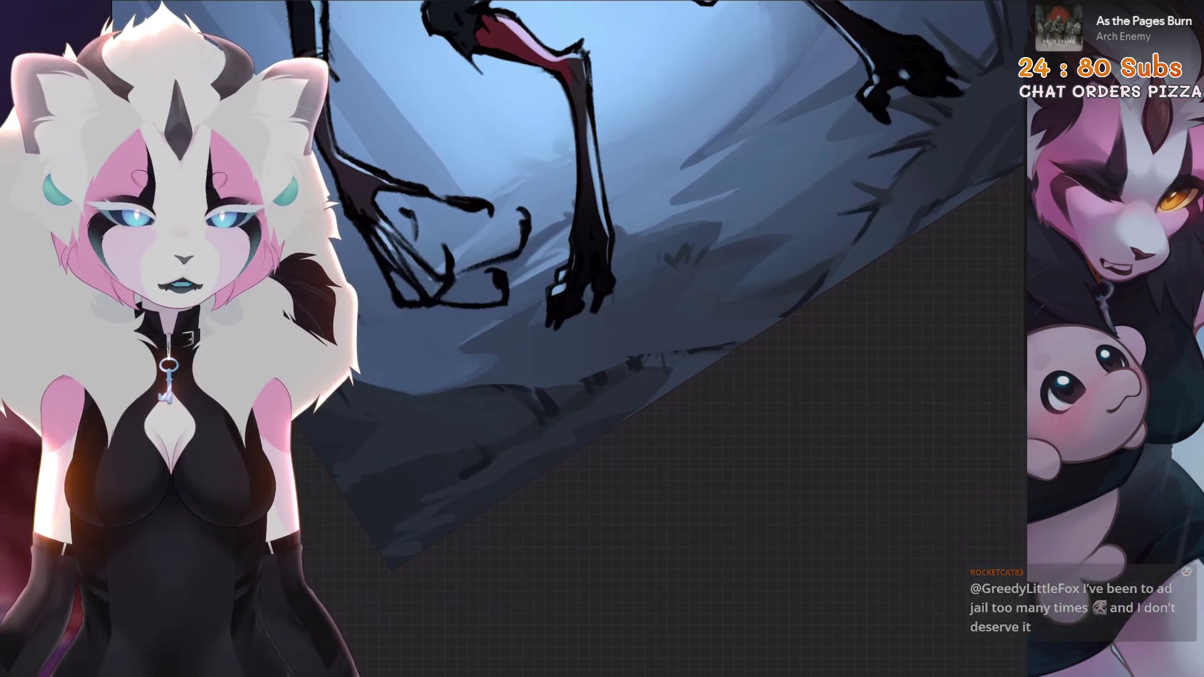
Reset the canvas view and drag the artwork slightly up and to the right with Transform.
{"action": "key", "text": "ctrl+0"}
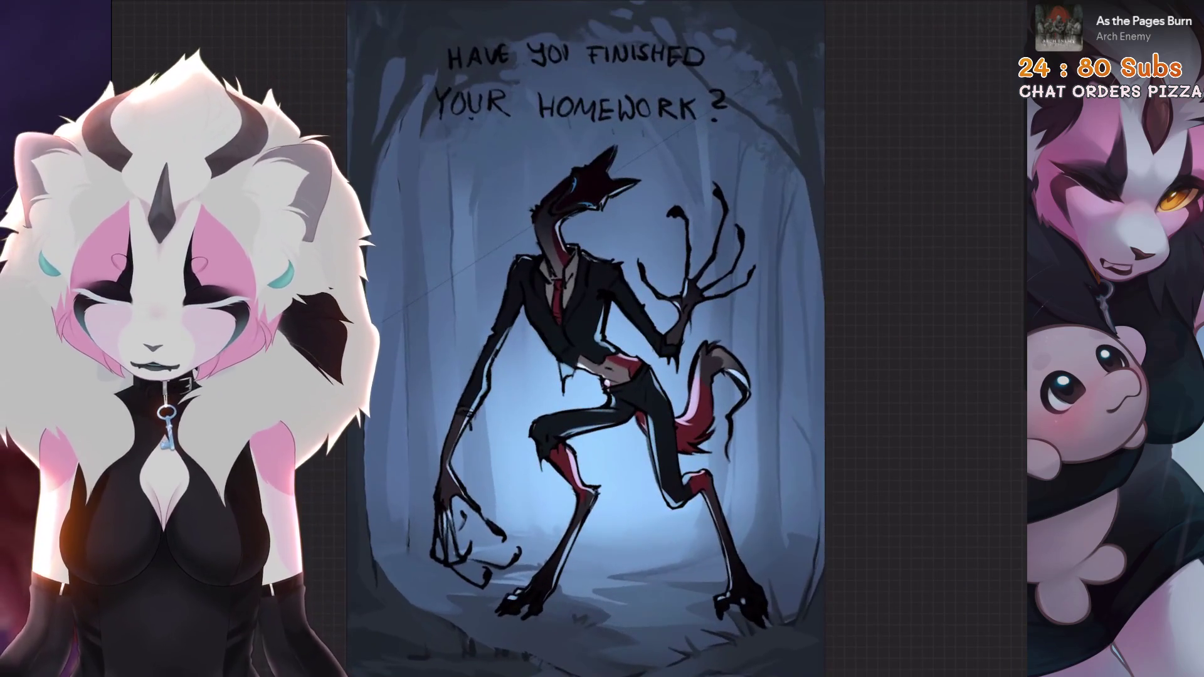
{"action": "key", "text": "ctrl+minus"}
{"action": "key", "text": "v"}
{"action": "left_click_drag", "start_coordinate": [572, 312], "coordinate": [581, 287]}
{"action": "key", "text": "v"}
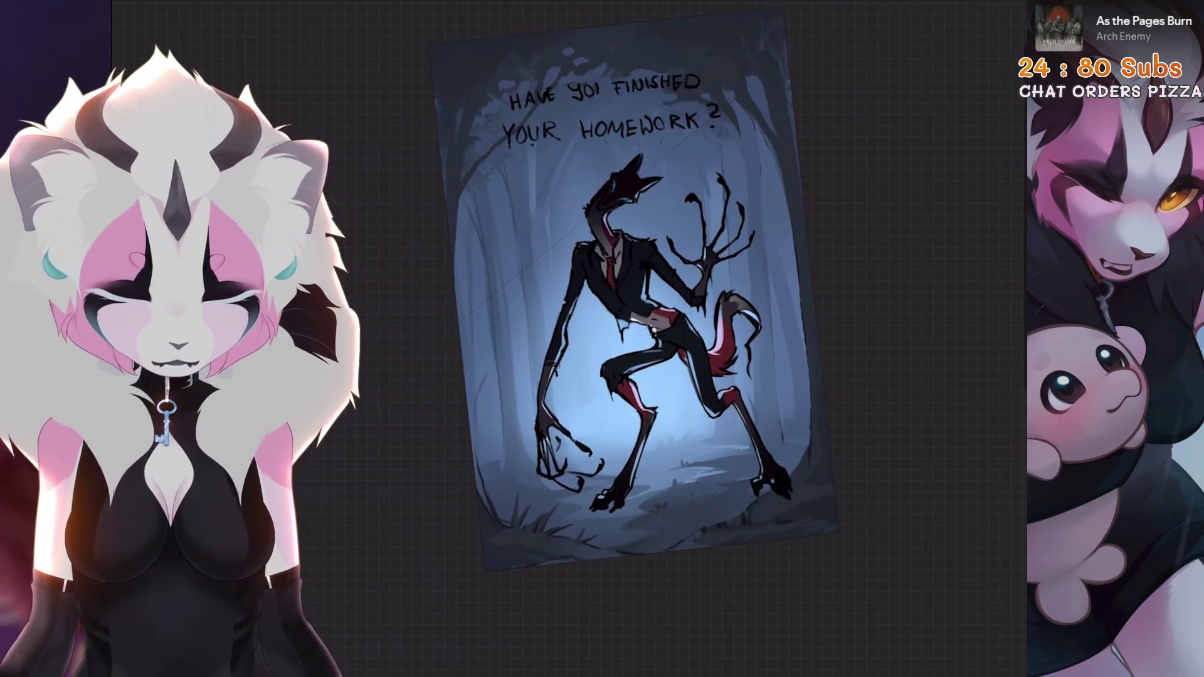
Compare before and after the move with undo/redo, keep it, and fit the page.
{"action": "key", "text": "ctrl+z"}
{"action": "key", "text": "ctrl+shift+z"}
{"action": "key", "text": "ctrl+z"}
{"action": "key", "text": "ctrl+shift+z"}
{"action": "key", "text": "ctrl+0"}
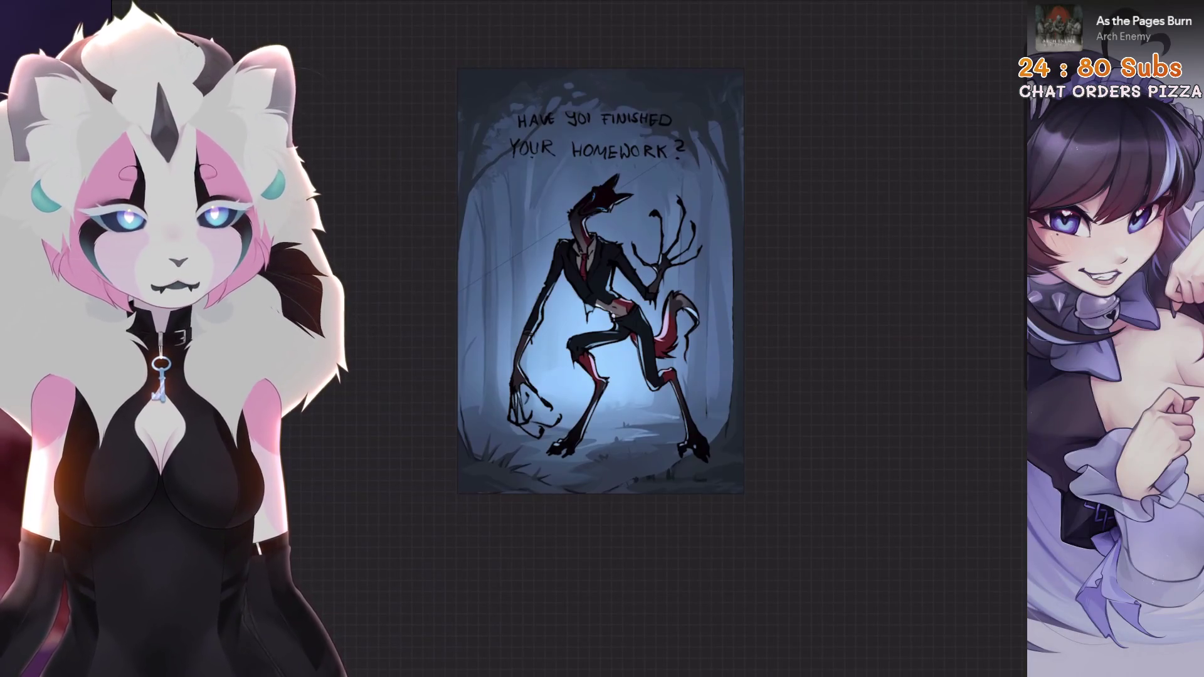
Make Layer 19 visible, collapse its group, and turn on the lower New group.
{"action": "left_click", "coordinate": [981, 4]}
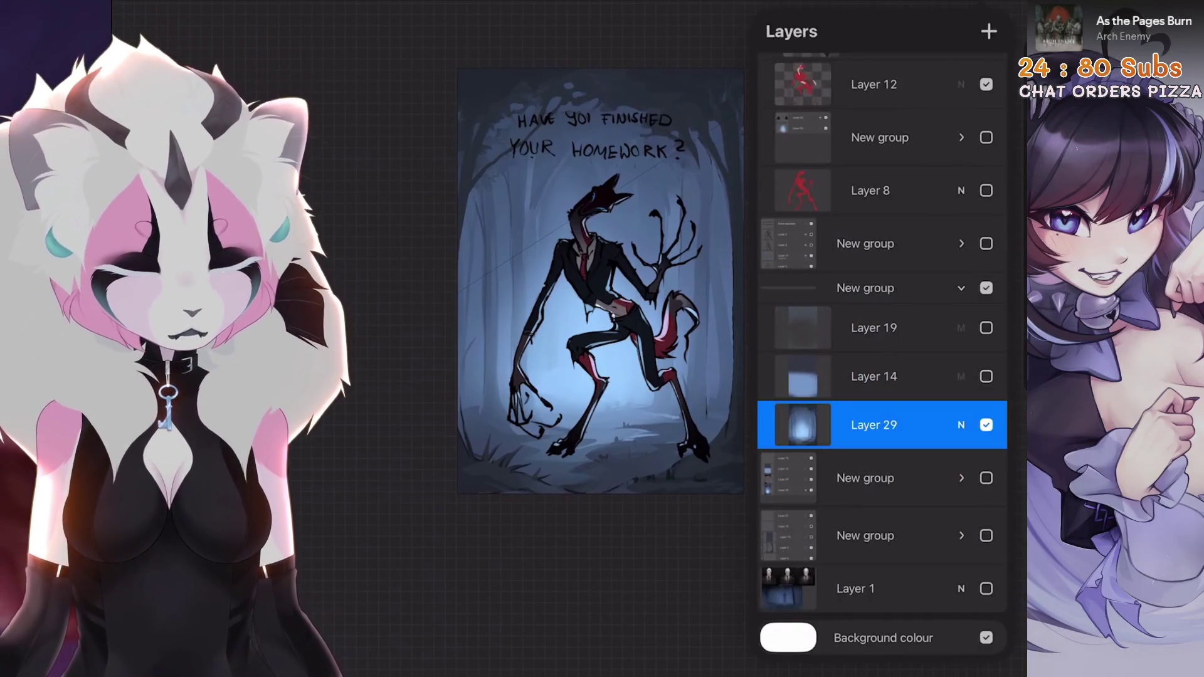
{"action": "left_click", "coordinate": [987, 328]}
{"action": "left_click", "coordinate": [961, 288]}
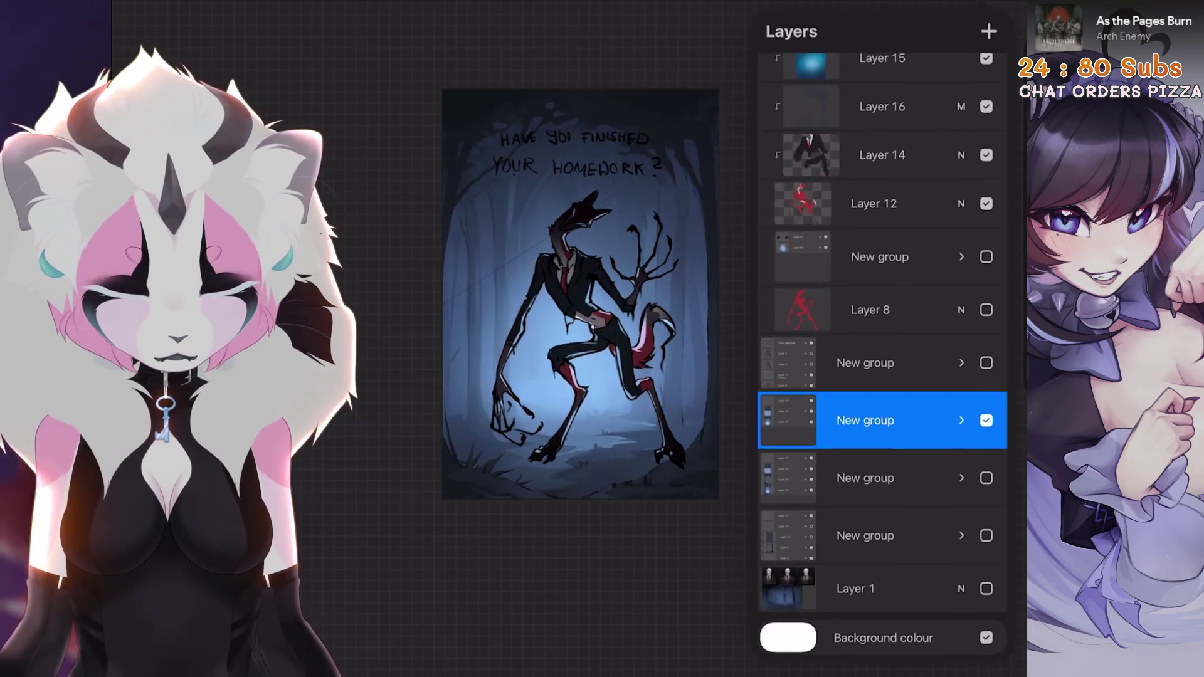
{"action": "scroll", "coordinate": [882, 352], "scroll_direction": "up", "scroll_amount": 3}
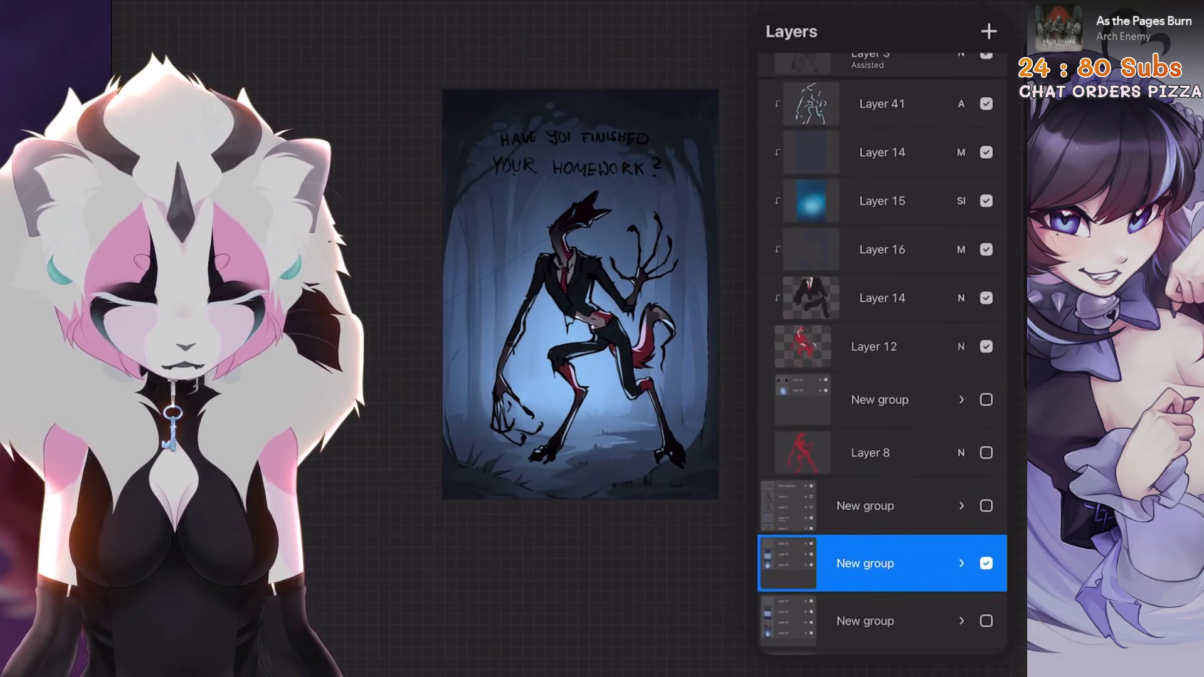
{"action": "left_click", "coordinate": [987, 395]}
{"action": "scroll", "coordinate": [580, 295], "scroll_direction": "up", "scroll_amount": 3}
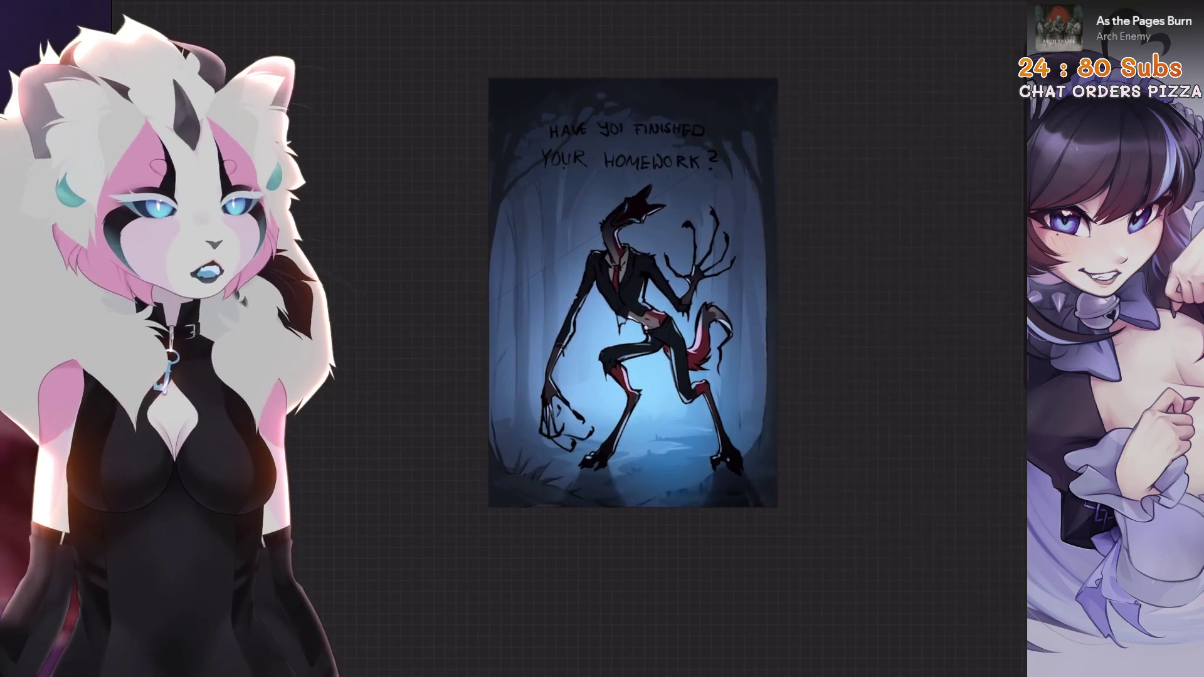
{"action": "scroll", "coordinate": [627, 464], "scroll_direction": "up", "scroll_amount": 1}
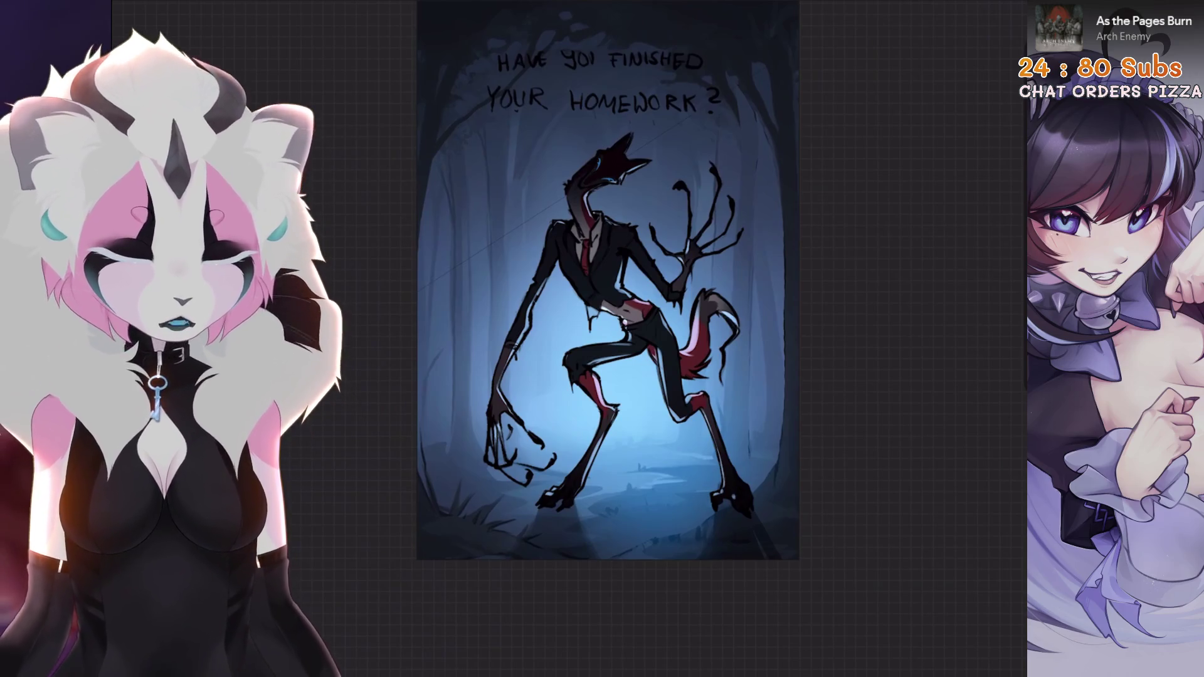
Move the From selection caption layer higher in the layer stack.
{"action": "scroll", "coordinate": [883, 354], "scroll_direction": "up", "scroll_amount": 10}
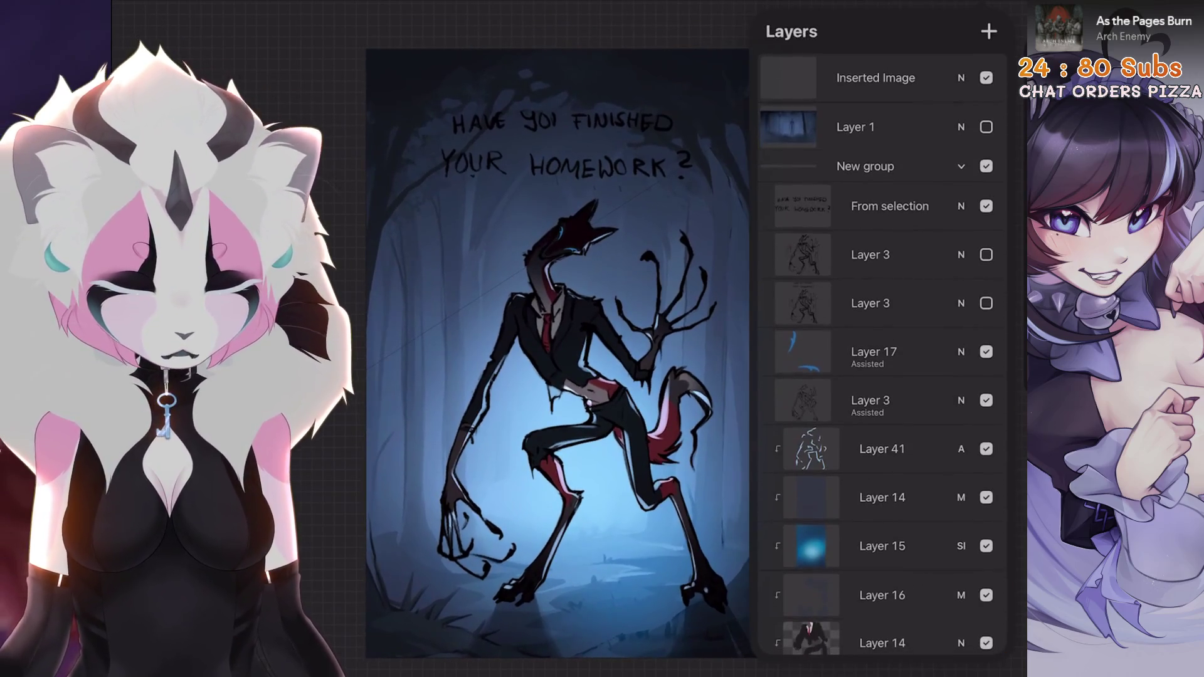
{"action": "scroll", "coordinate": [558, 351], "scroll_direction": "up", "scroll_amount": 2}
{"action": "left_click", "coordinate": [890, 205]}
{"action": "left_click_drag", "start_coordinate": [890, 206], "coordinate": [890, 165]}
{"action": "left_click", "coordinate": [157, 11]}
Raise the caption's Hue, Saturation, Brightness brightness to max so it turns white.
{"action": "left_click", "coordinate": [188, 59]}
{"action": "left_click_drag", "start_coordinate": [804, 641], "coordinate": [900, 640]}
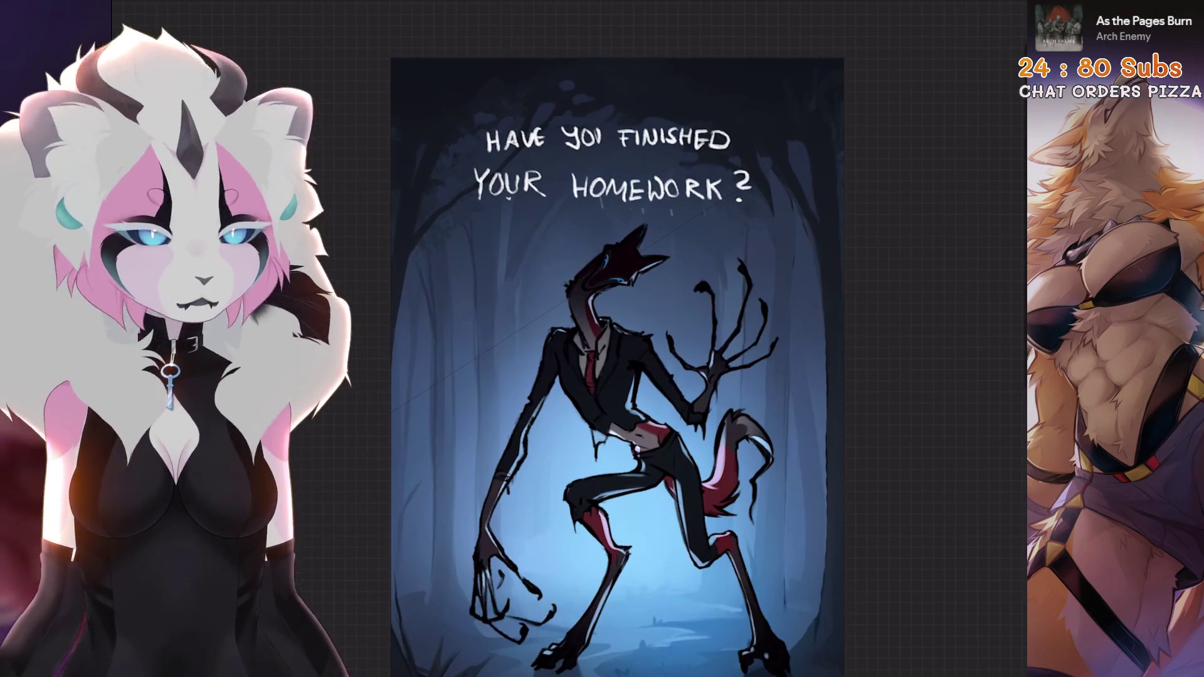
{"action": "scroll", "coordinate": [618, 367], "scroll_direction": "down", "scroll_amount": 1}
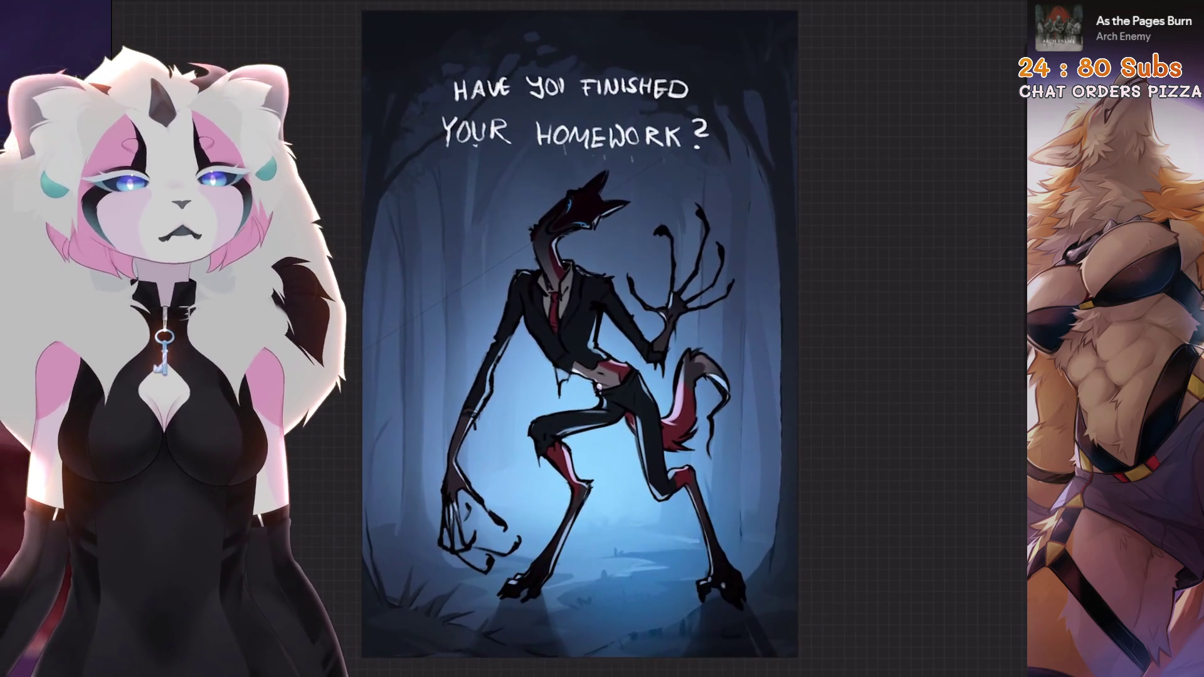